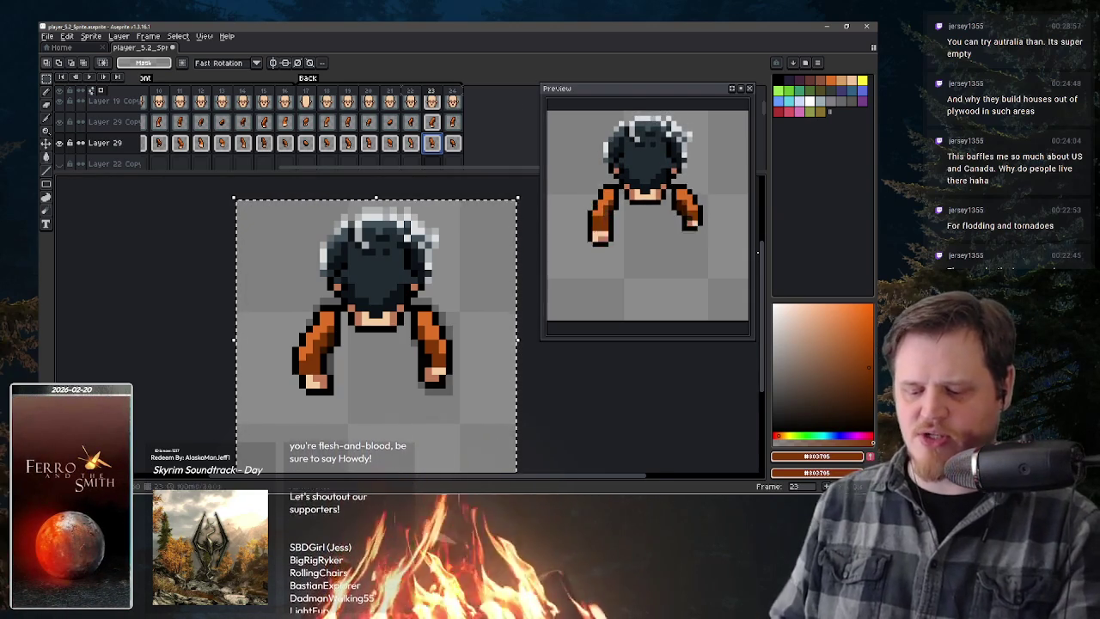
- Unhide Layer 28 and the other leg layer so both dark green legs show
{"action": "key", "text": "space"}
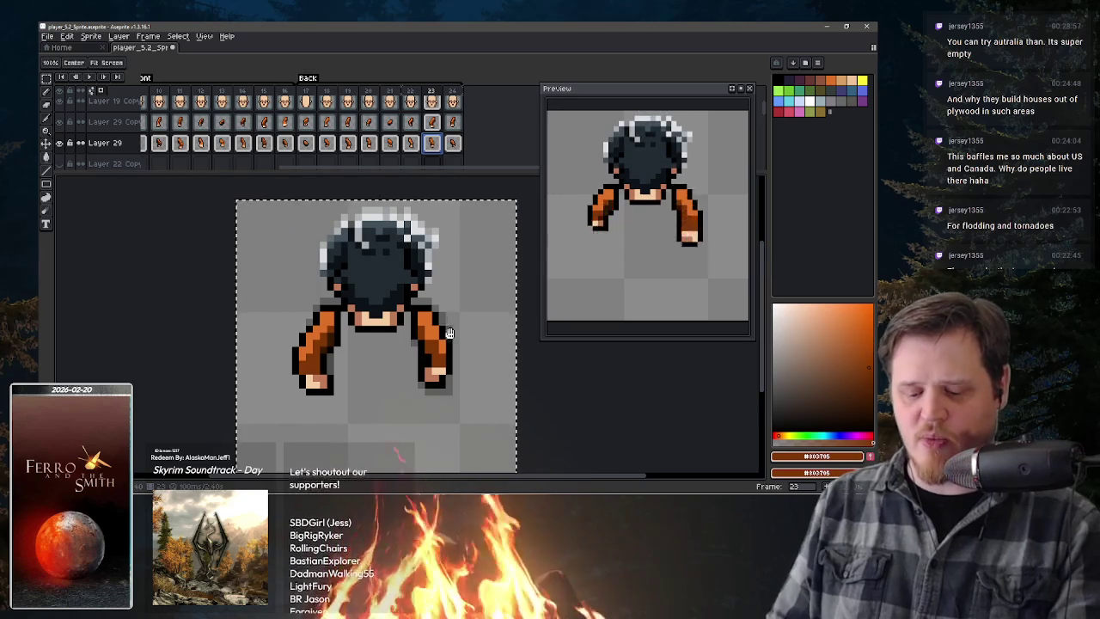
{"action": "left_click_drag", "start_coordinate": [447, 329], "coordinate": [455, 305]}
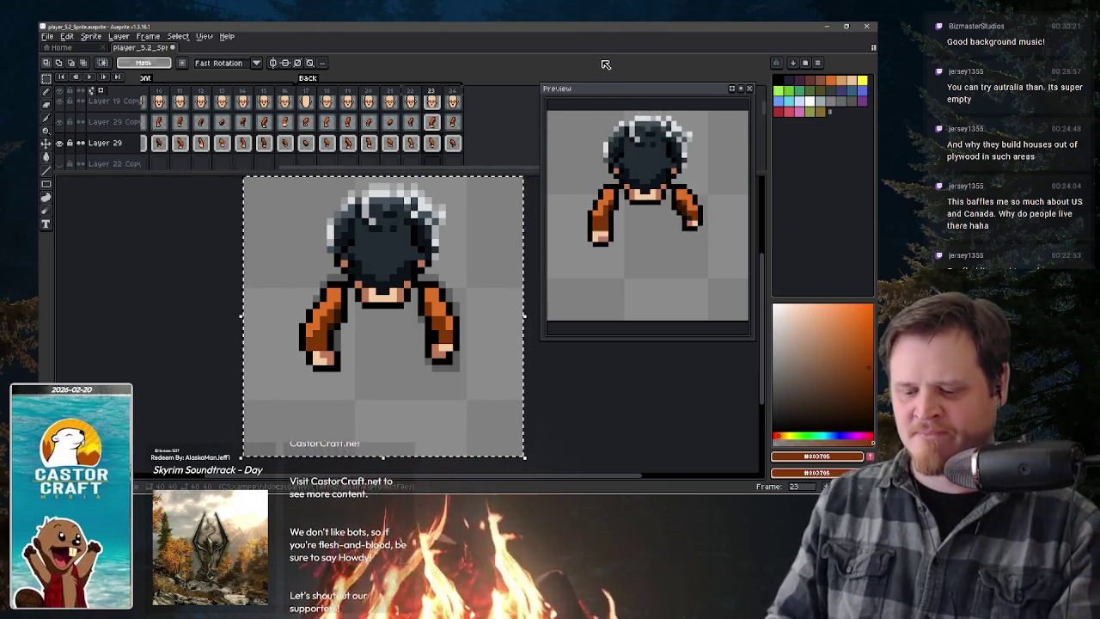
{"action": "scroll", "coordinate": [312, 126], "scroll_direction": "down", "scroll_amount": 1}
{"action": "scroll", "coordinate": [312, 126], "scroll_direction": "down", "scroll_amount": 1}
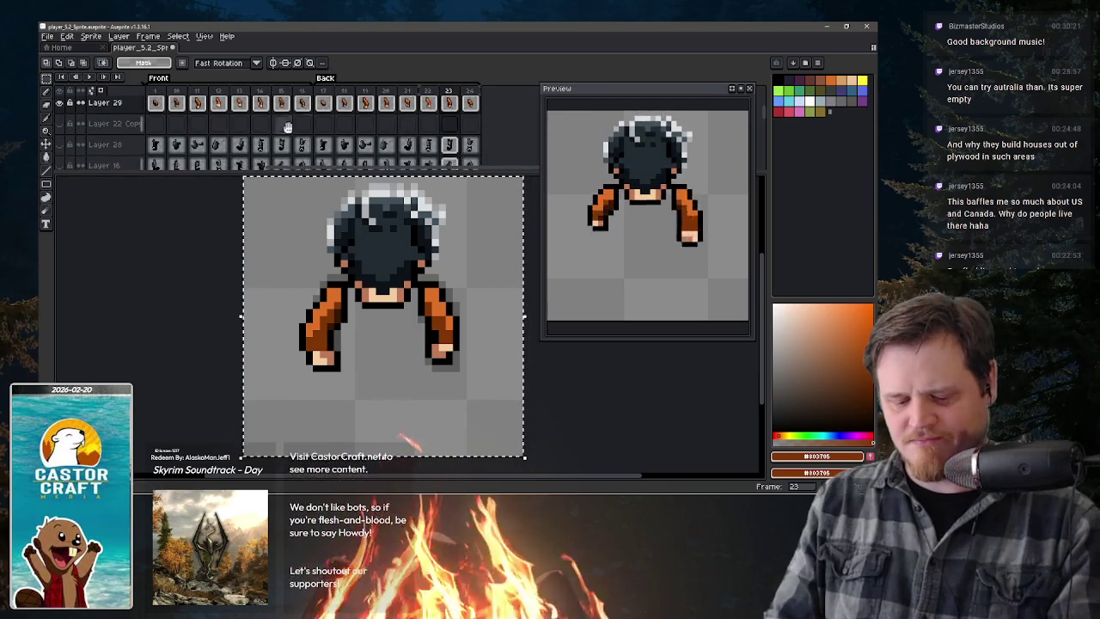
{"action": "left_click", "coordinate": [69, 145]}
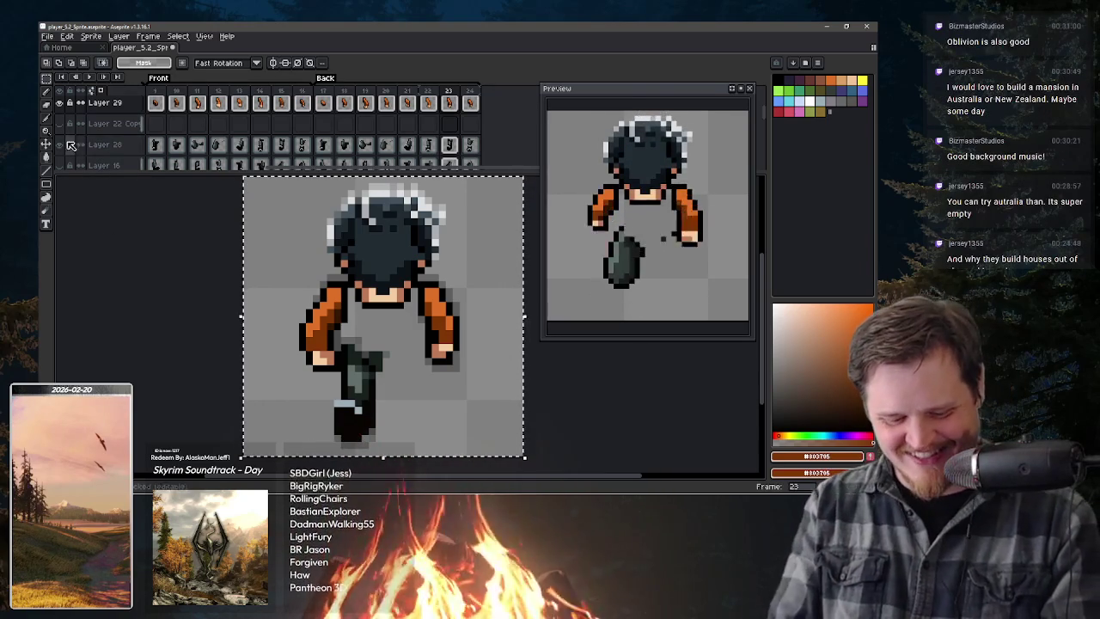
{"action": "left_click", "coordinate": [59, 144]}
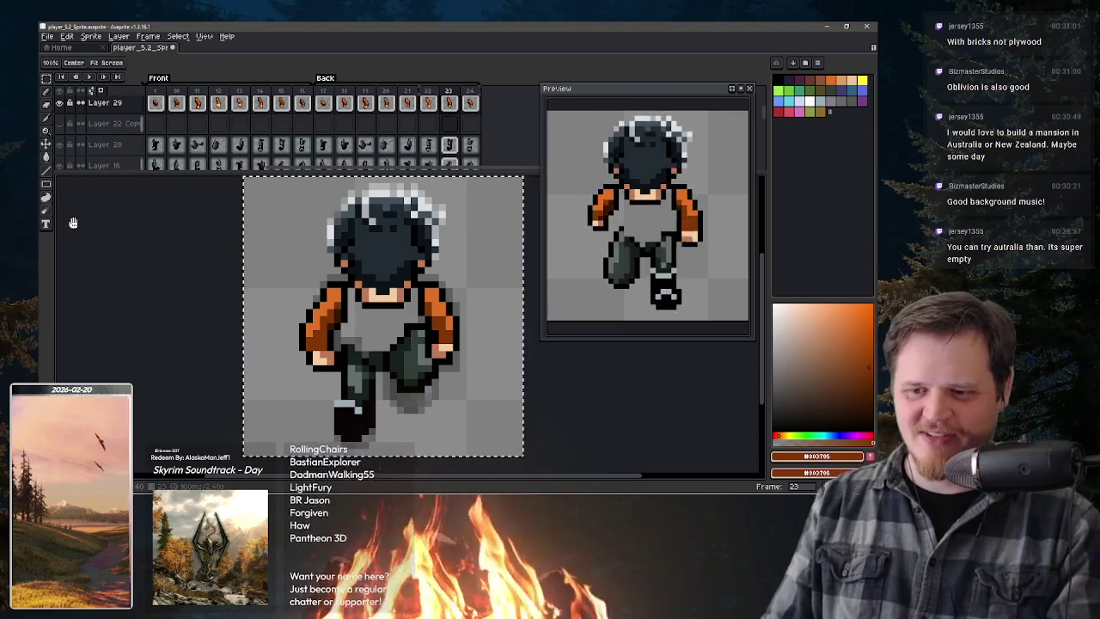
{"action": "scroll", "coordinate": [301, 133], "scroll_direction": "down", "scroll_amount": 2}
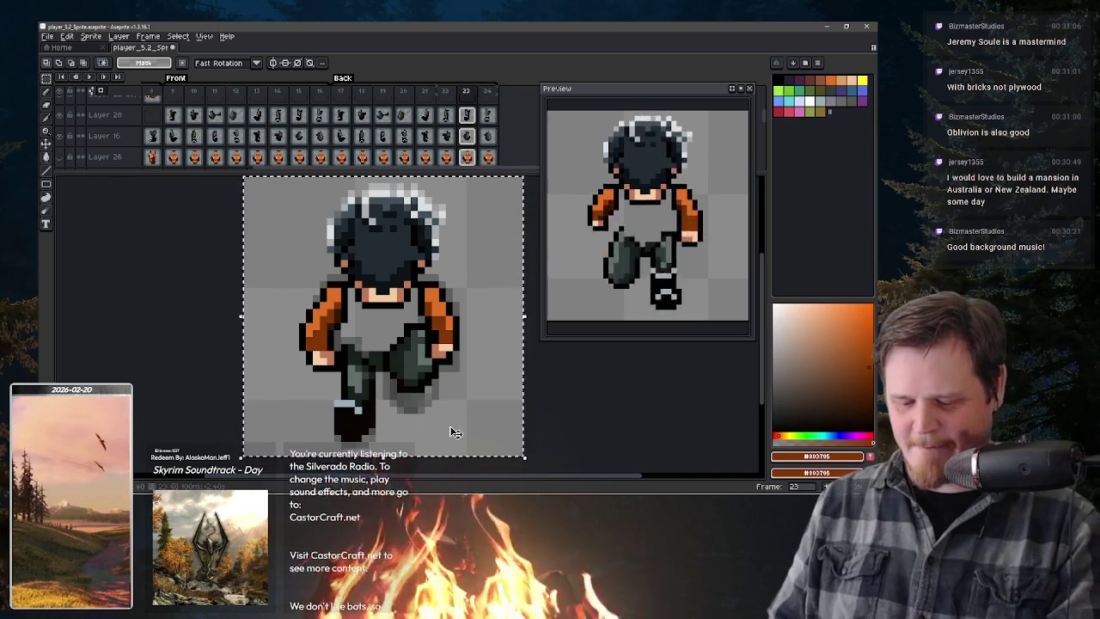
- On Layer 16 frame 17, repaint the light right-boot highlight in sampled dark green
{"action": "key", "text": "b"}
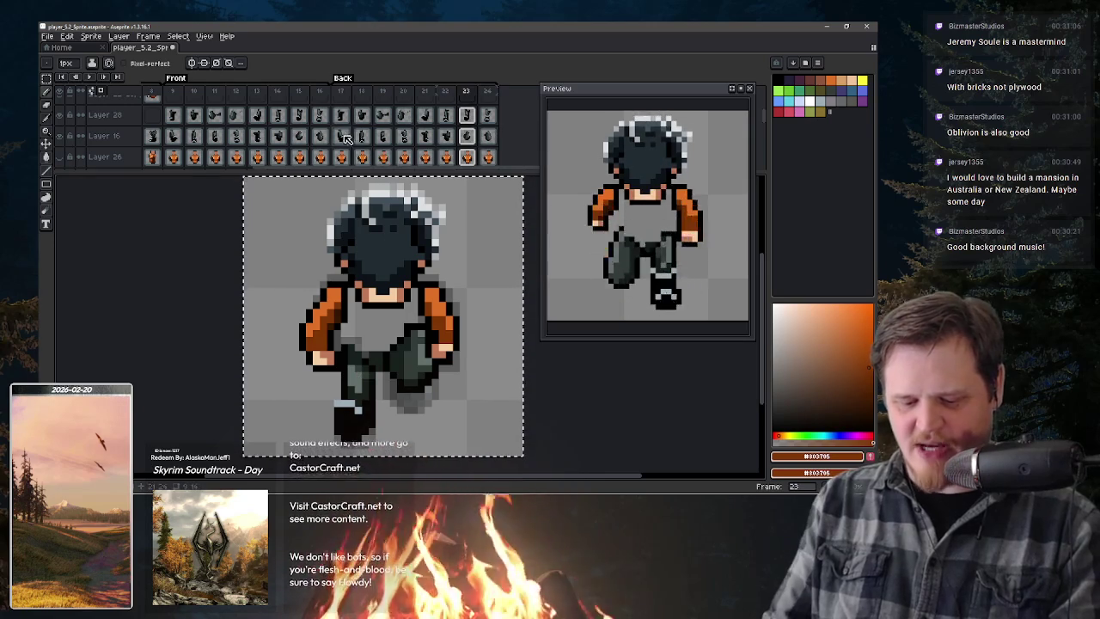
{"action": "left_click", "coordinate": [343, 138]}
{"action": "key", "text": "alt"}
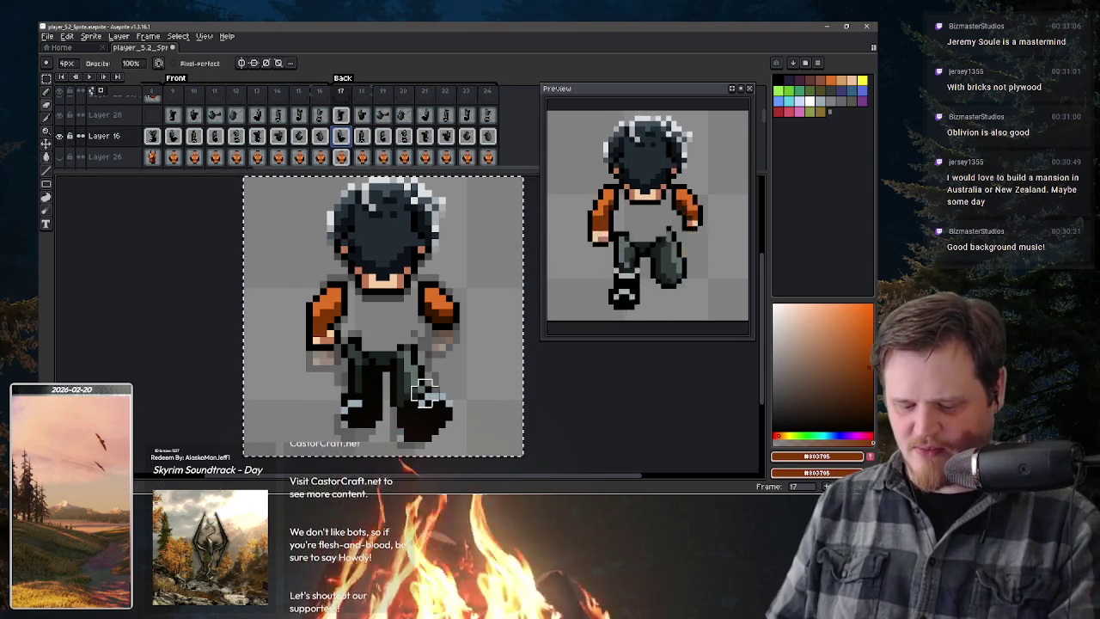
{"action": "key", "text": "alt"}
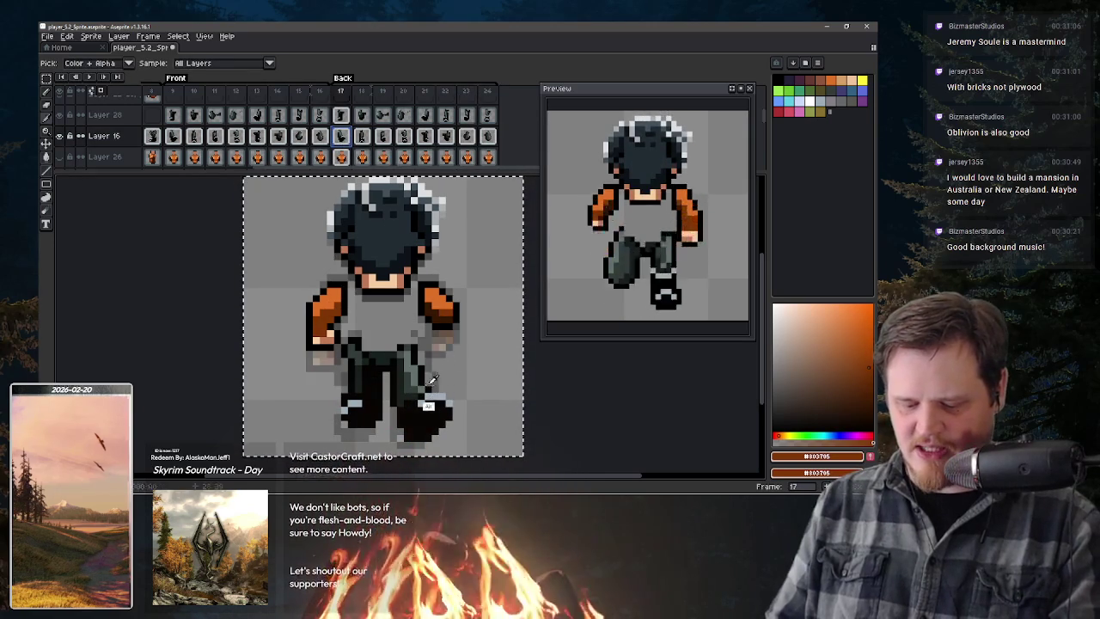
{"action": "left_click", "coordinate": [423, 393], "text": "alt"}
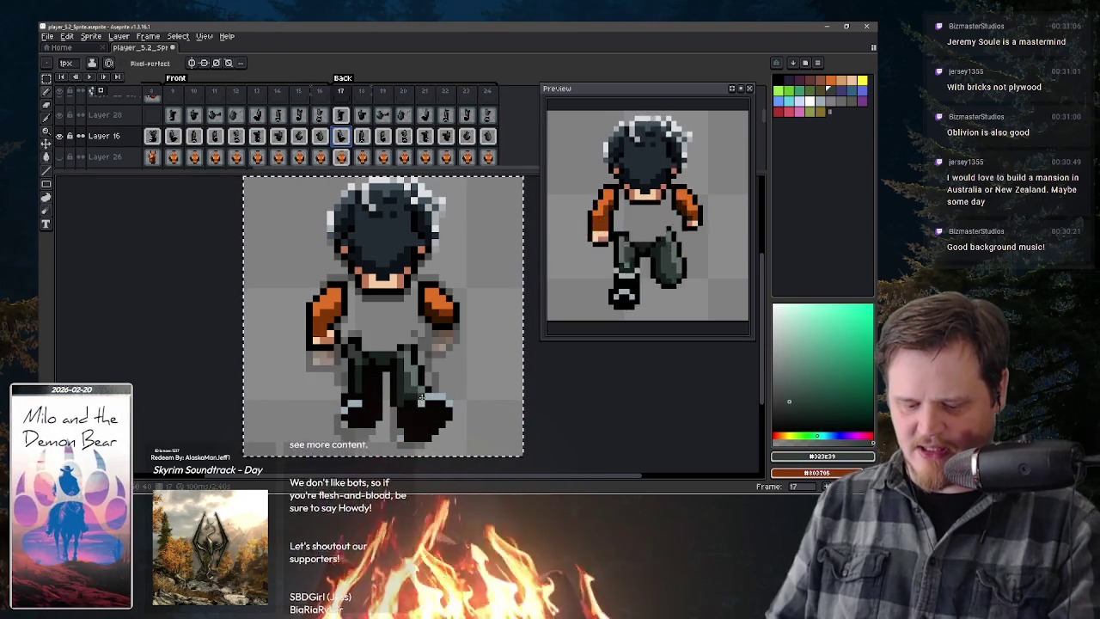
{"action": "left_click", "coordinate": [415, 418], "text": "alt"}
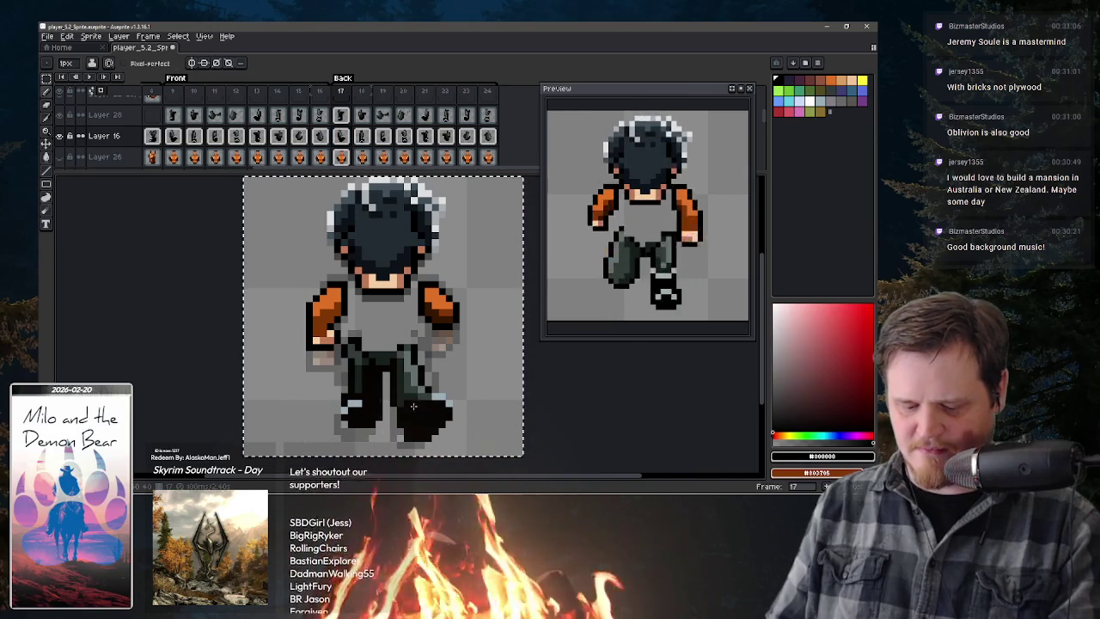
{"action": "left_click", "coordinate": [408, 404], "text": "alt"}
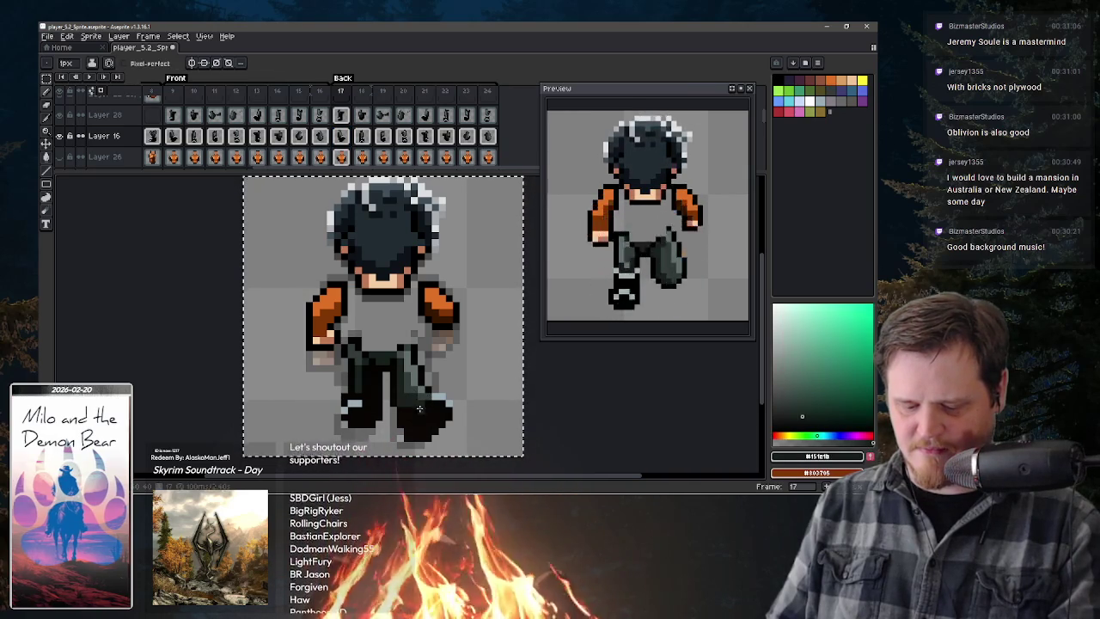
{"action": "left_click_drag", "start_coordinate": [428, 401], "coordinate": [448, 404]}
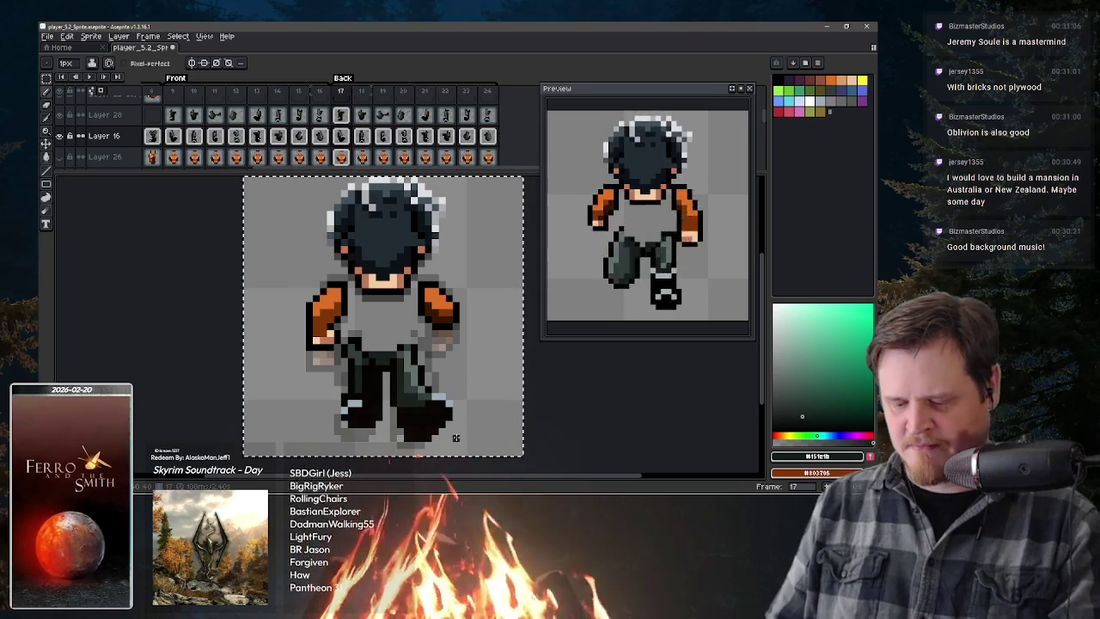
- Sample black from the shoe on frame 18 and erase stray foot pixels on frame 20
{"action": "key", "text": "period"}
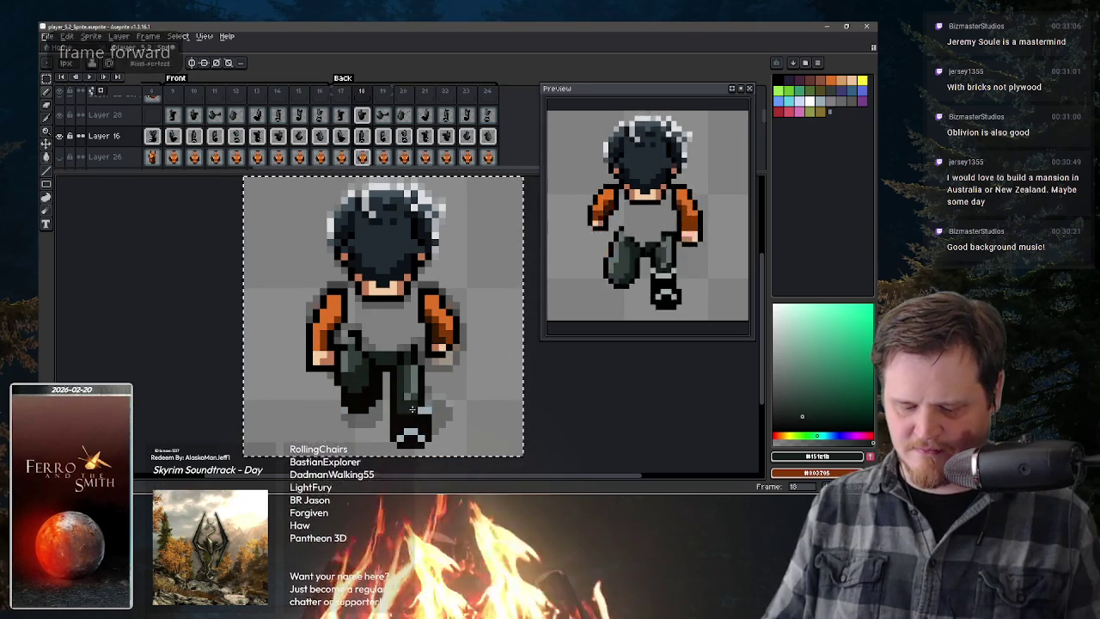
{"action": "key", "text": "x"}
{"action": "key", "text": "alt"}
{"action": "left_click", "coordinate": [422, 423], "text": "alt"}
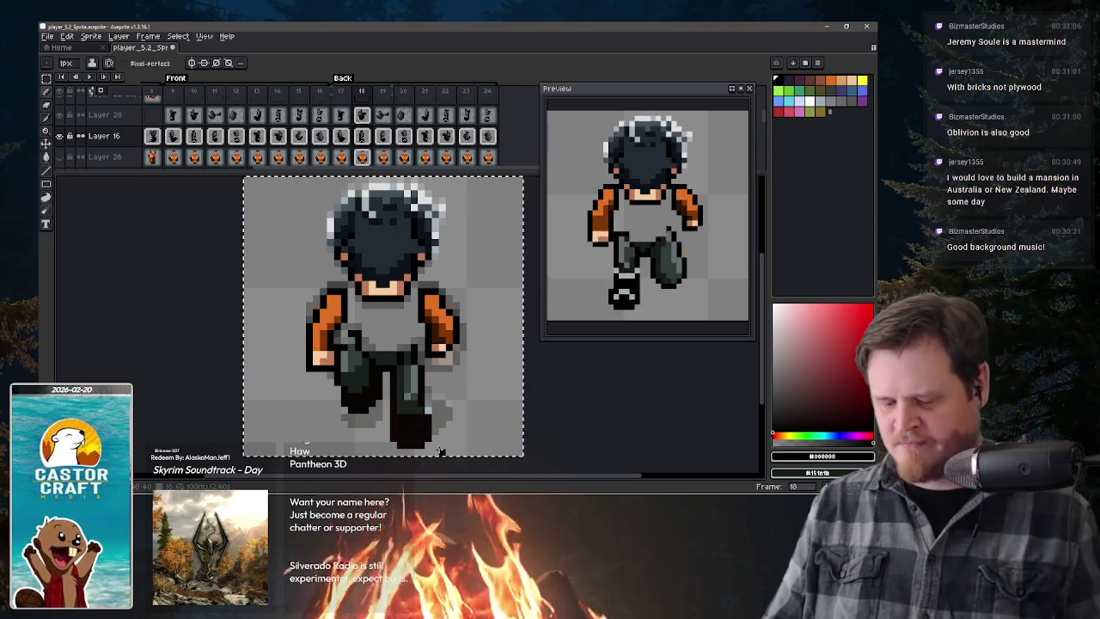
{"action": "key", "text": "period"}
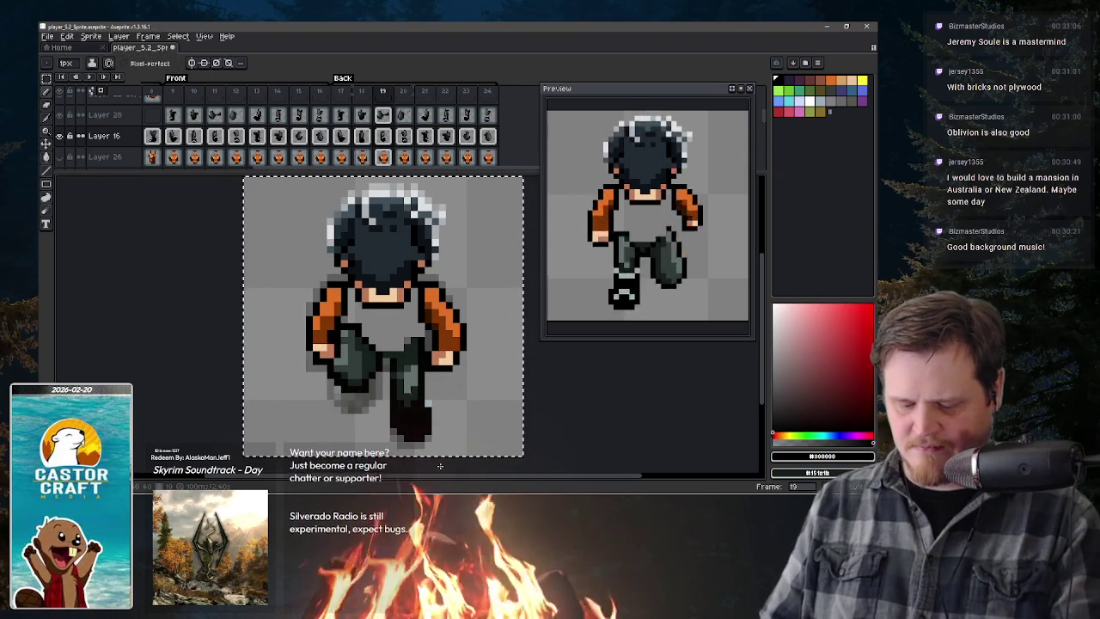
{"action": "key", "text": "period"}
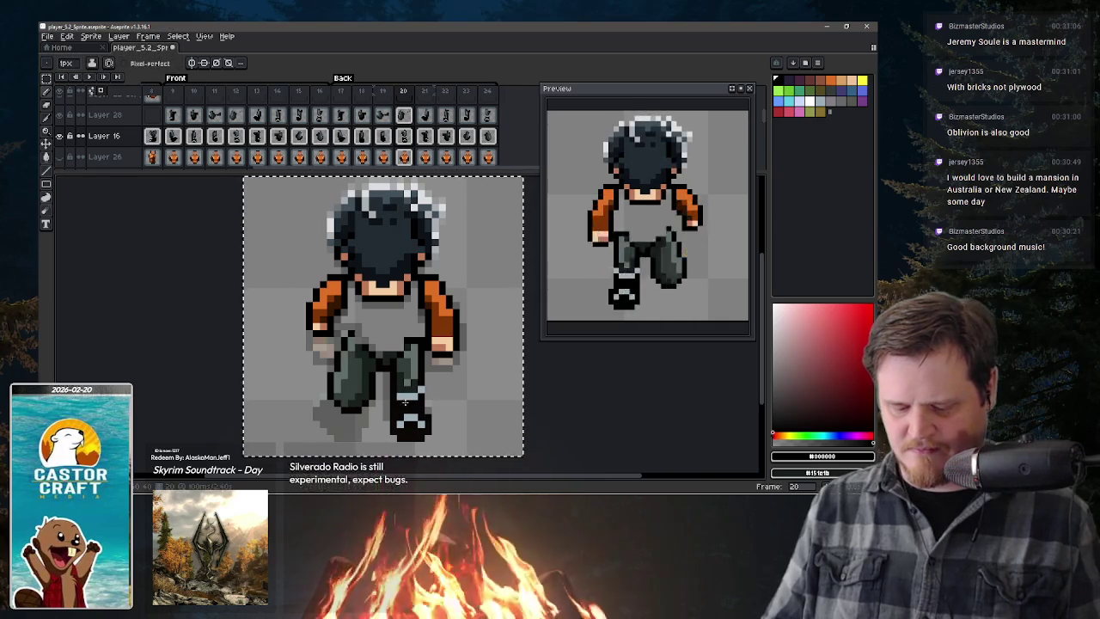
{"action": "key", "text": "BackSpace"}
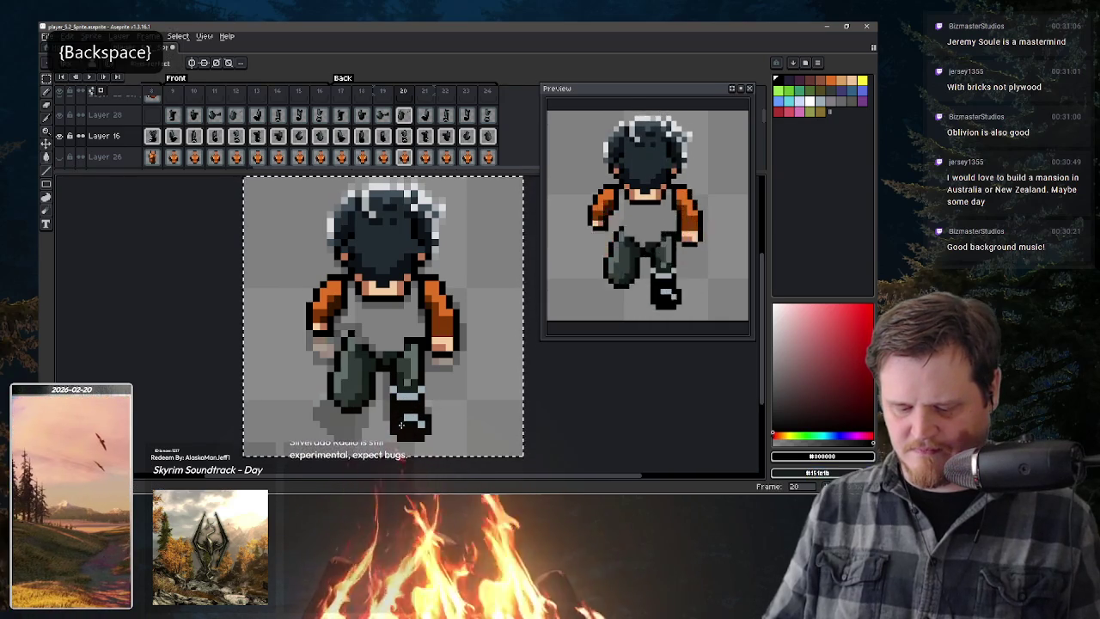
- Step through back-view frames 21–24 and back to review the stride poses
{"action": "key", "text": "period"}
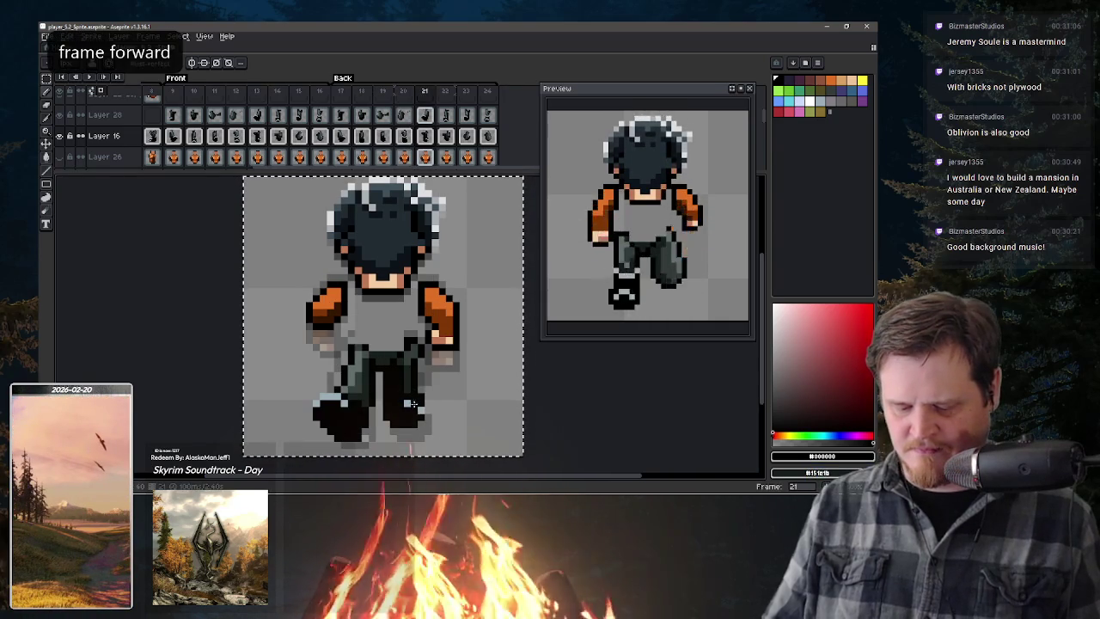
{"action": "key", "text": "period"}
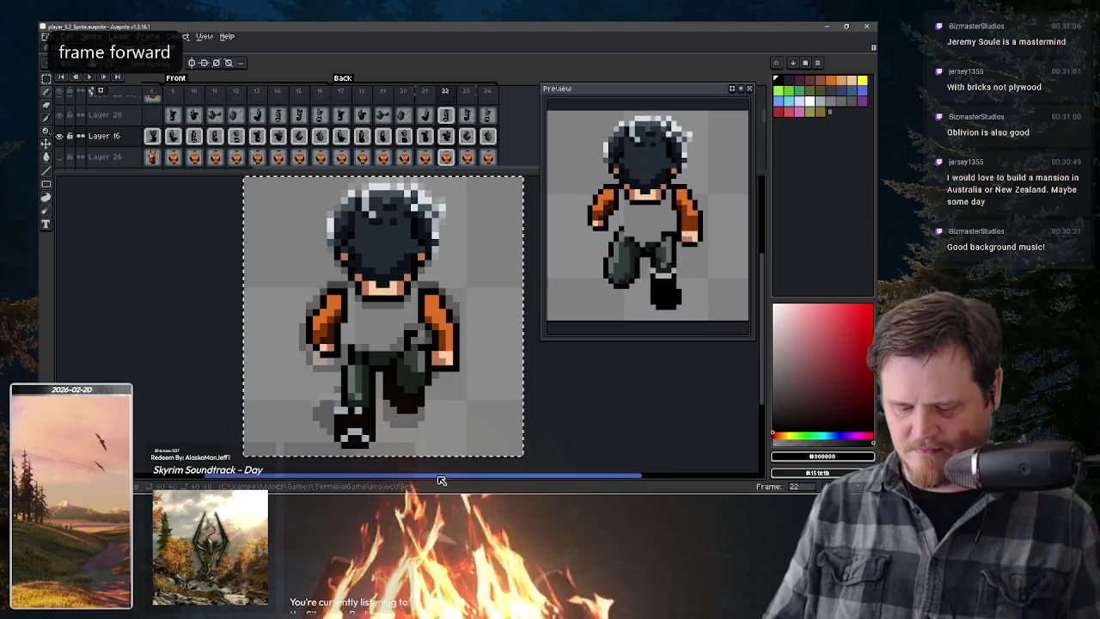
{"action": "key", "text": "period"}
{"action": "key", "text": "period"}
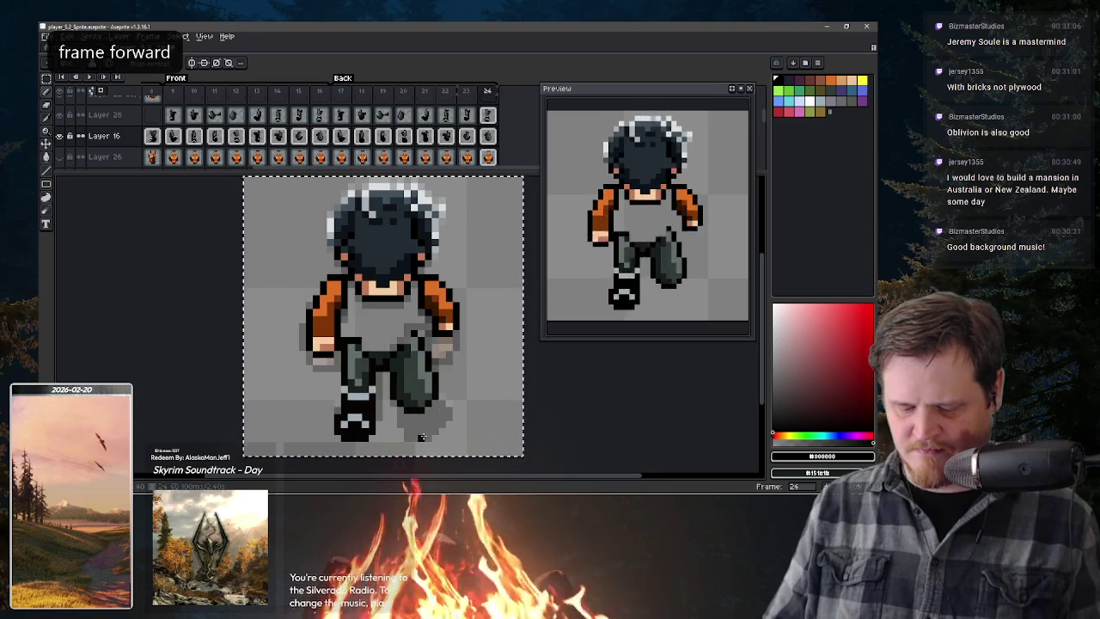
{"action": "key", "text": "period"}
{"action": "key", "text": "comma"}
{"action": "key", "text": "comma"}
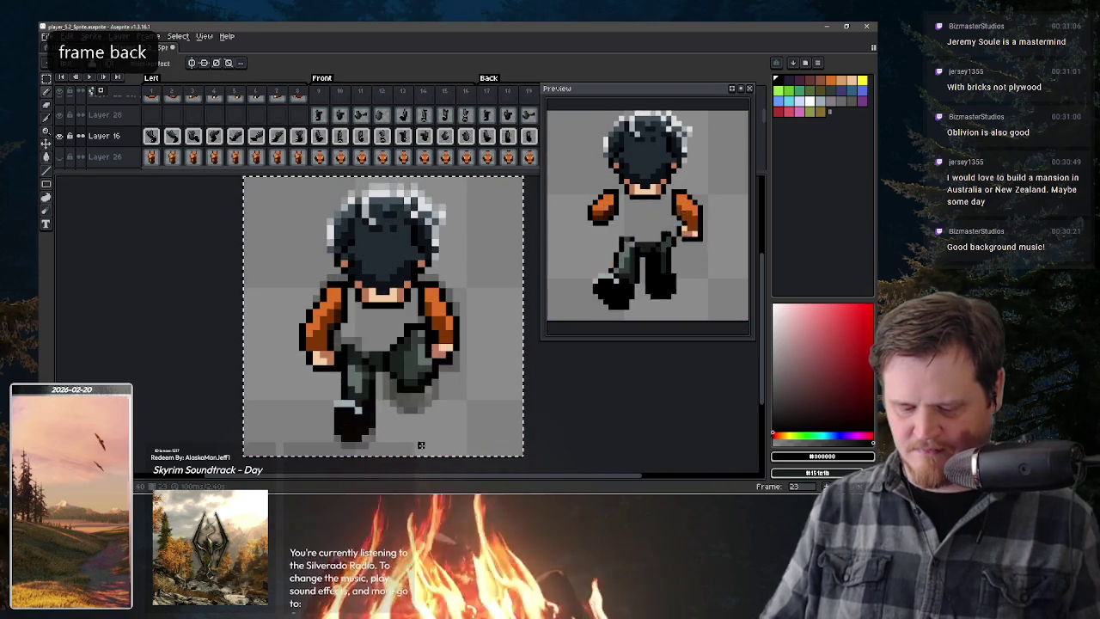
{"action": "key", "text": "comma"}
{"action": "key", "text": "comma"}
{"action": "key", "text": "comma"}
{"action": "key", "text": "comma"}
{"action": "key", "text": "comma"}
{"action": "key", "text": "comma"}
{"action": "key", "text": "comma"}
- Compare frames 16 and 17, then select Layer 28's cel and move to frame 18
{"action": "key", "text": "period"}
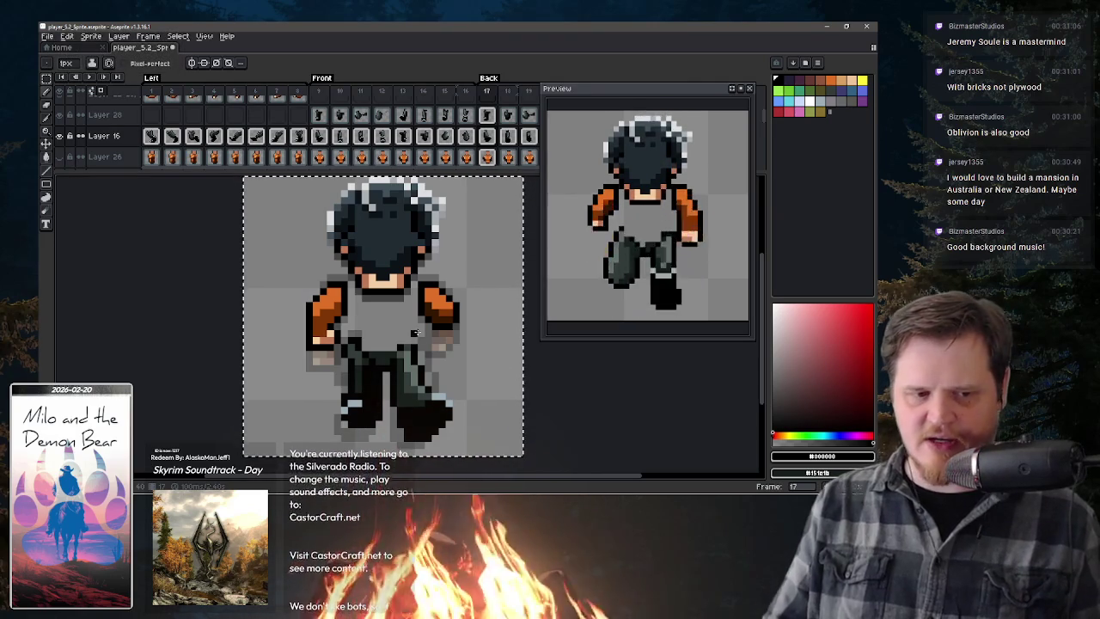
{"action": "key", "text": "comma"}
{"action": "key", "text": "period"}
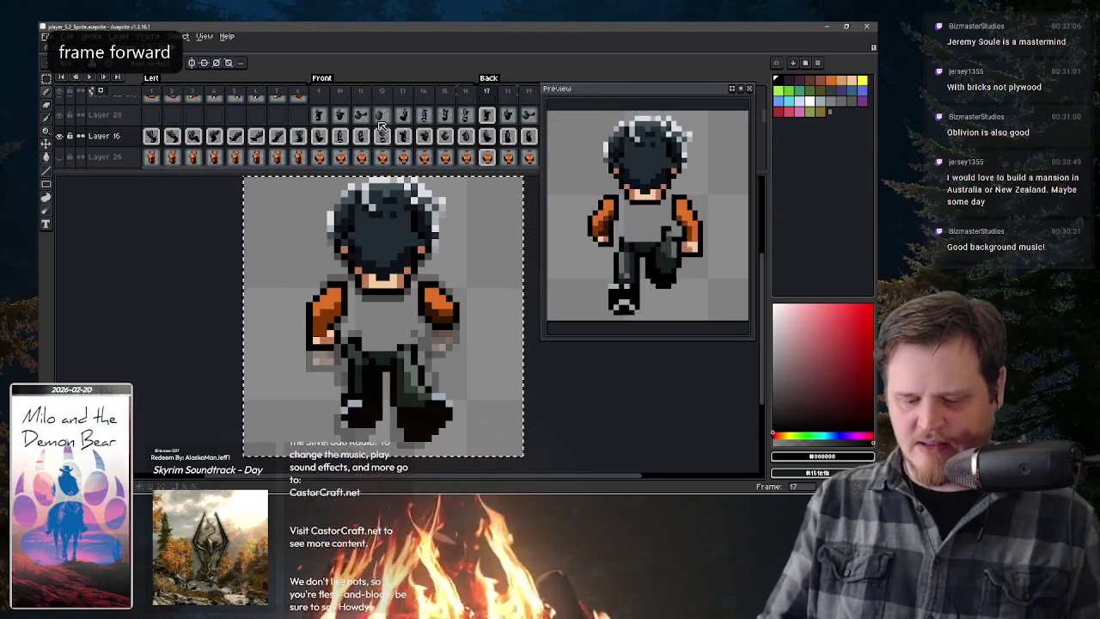
{"action": "left_click", "coordinate": [486, 115]}
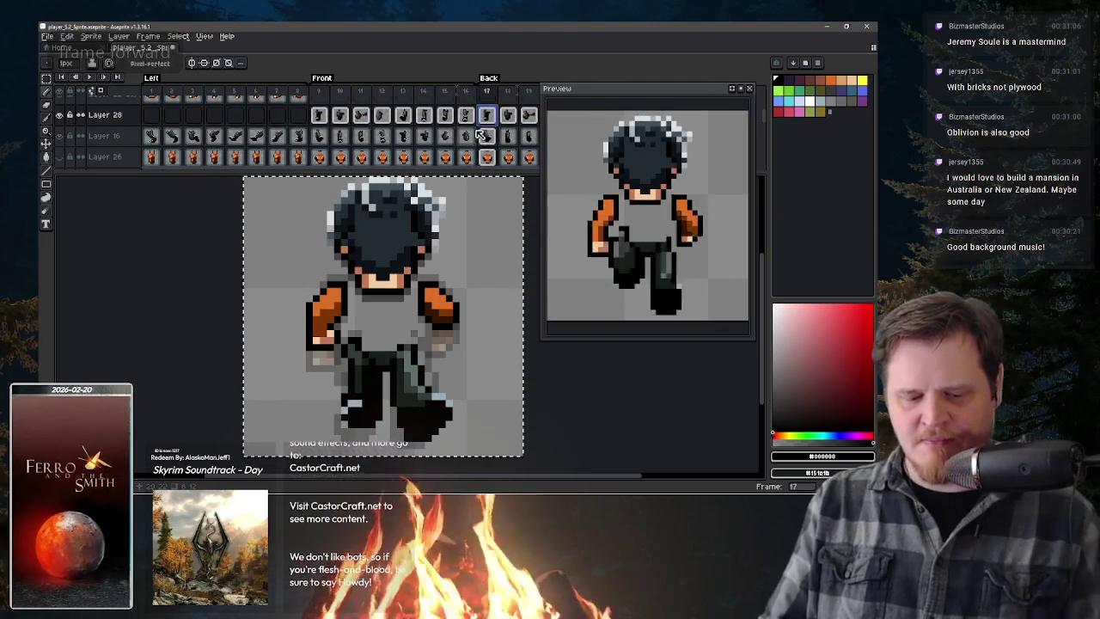
{"action": "scroll", "coordinate": [486, 138], "scroll_direction": "right", "scroll_amount": 5}
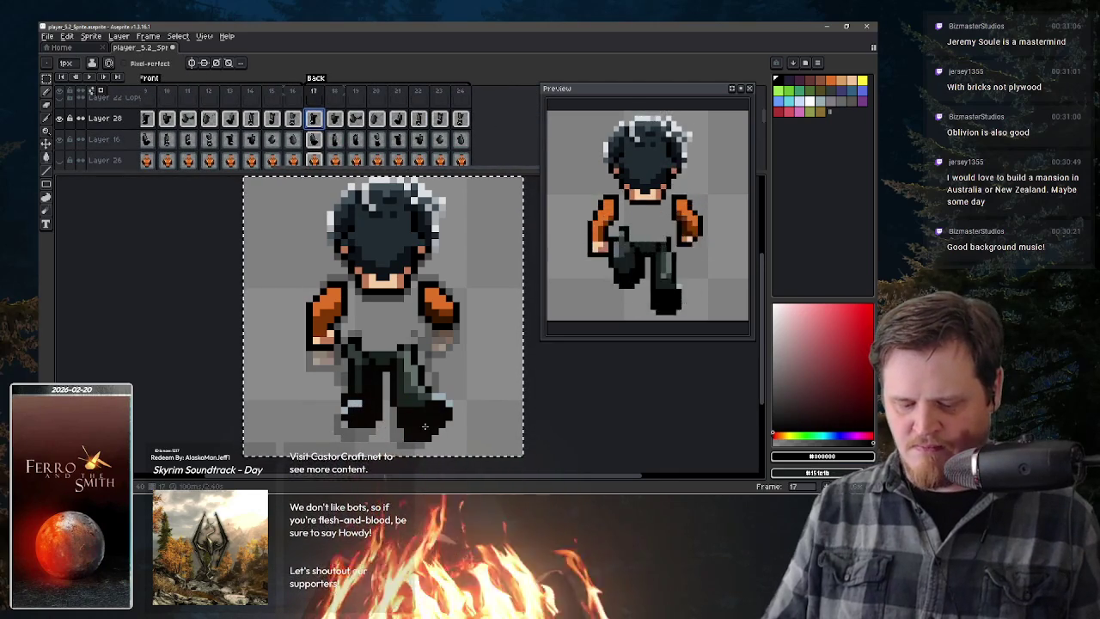
{"action": "key", "text": "period"}
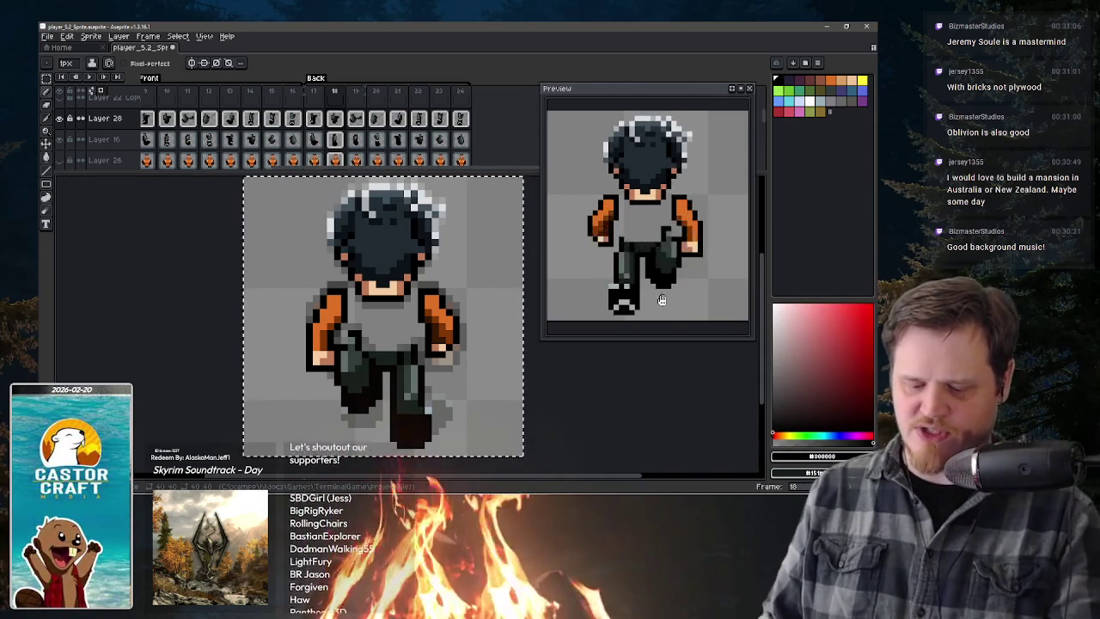
- Move the lower right leg down in back-view frames 17 and 18
{"action": "key", "text": "v"}
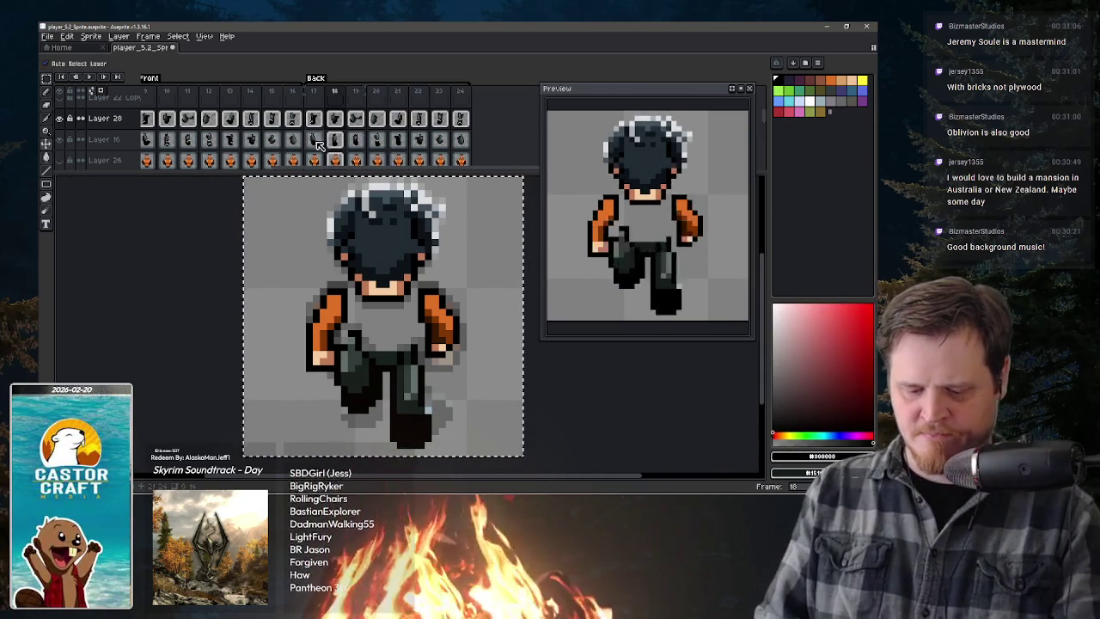
{"action": "left_click", "coordinate": [315, 141]}
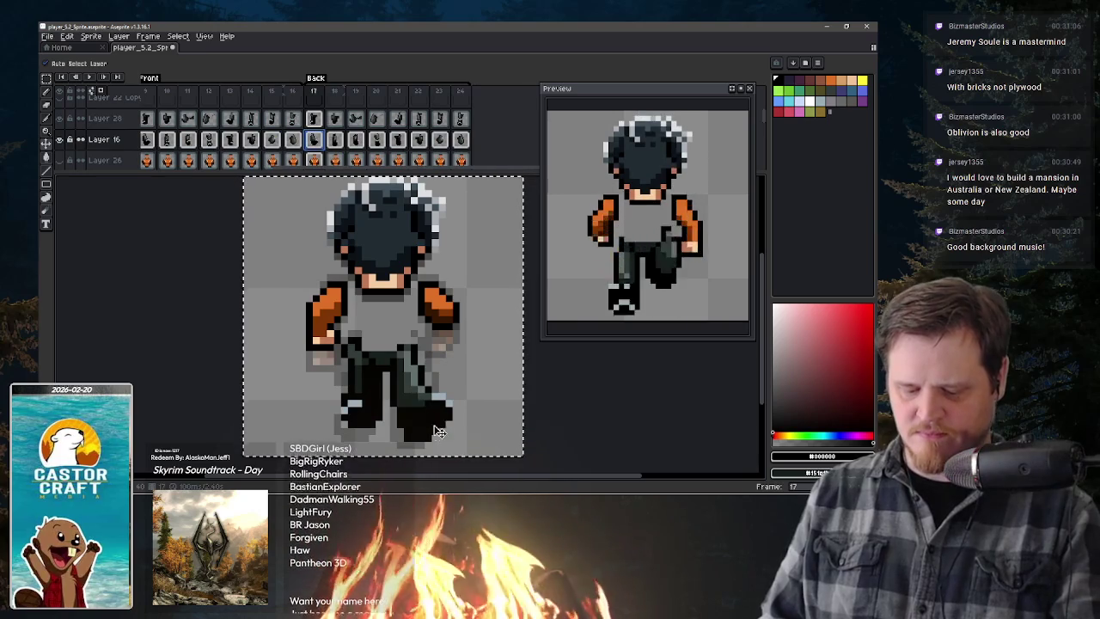
{"action": "key", "text": "ctrl+t"}
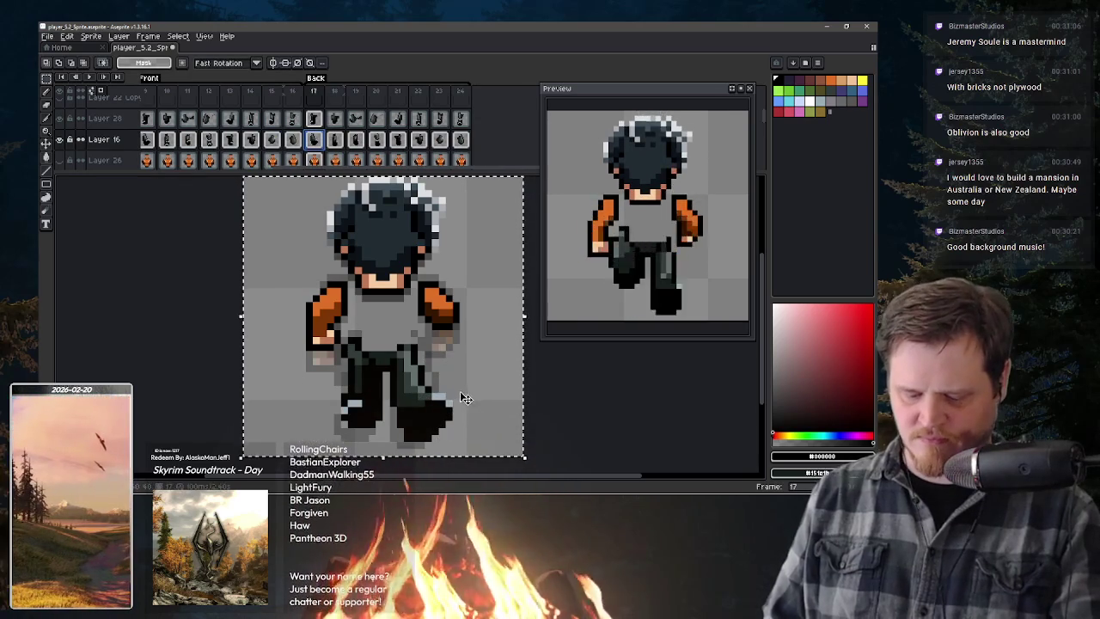
{"action": "left_click_drag", "start_coordinate": [451, 393], "coordinate": [393, 438]}
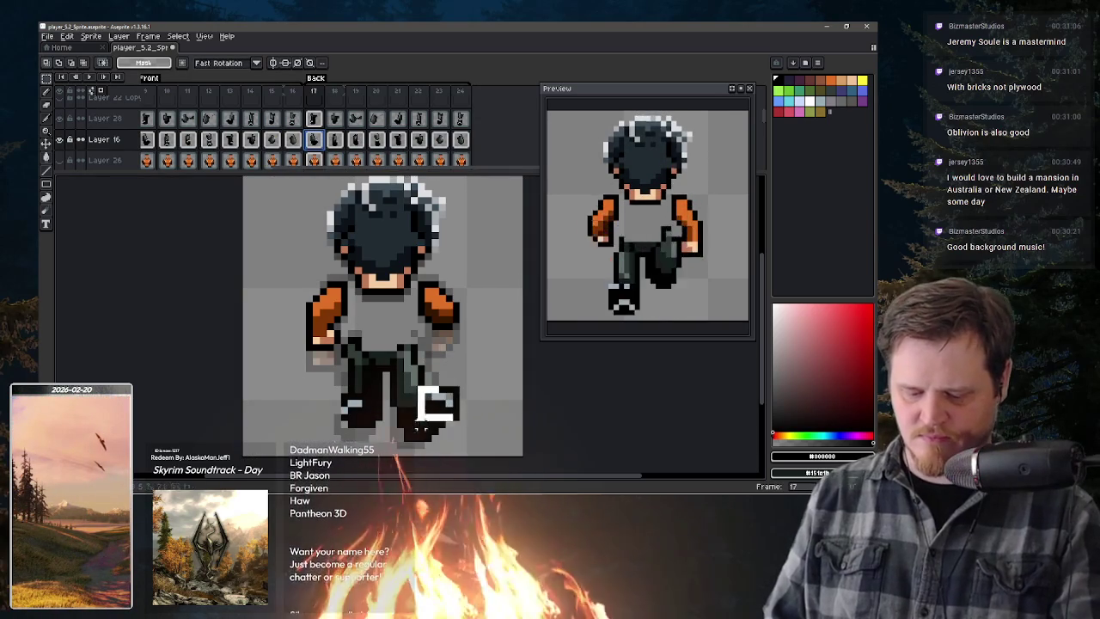
{"action": "key", "text": "Return"}
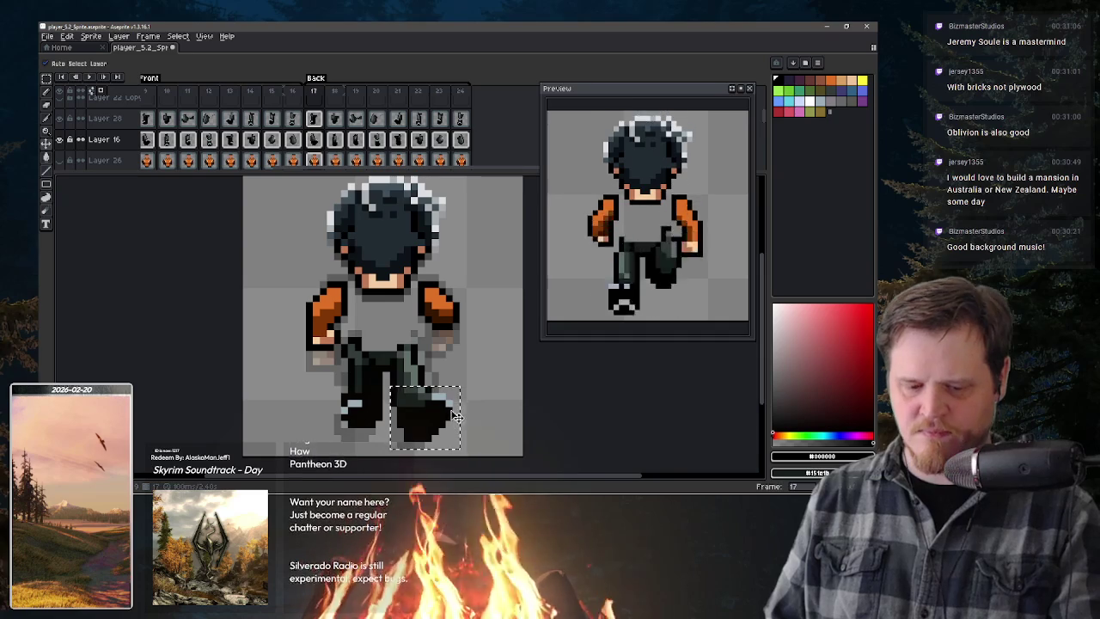
{"action": "left_click_drag", "start_coordinate": [455, 416], "coordinate": [458, 392]}
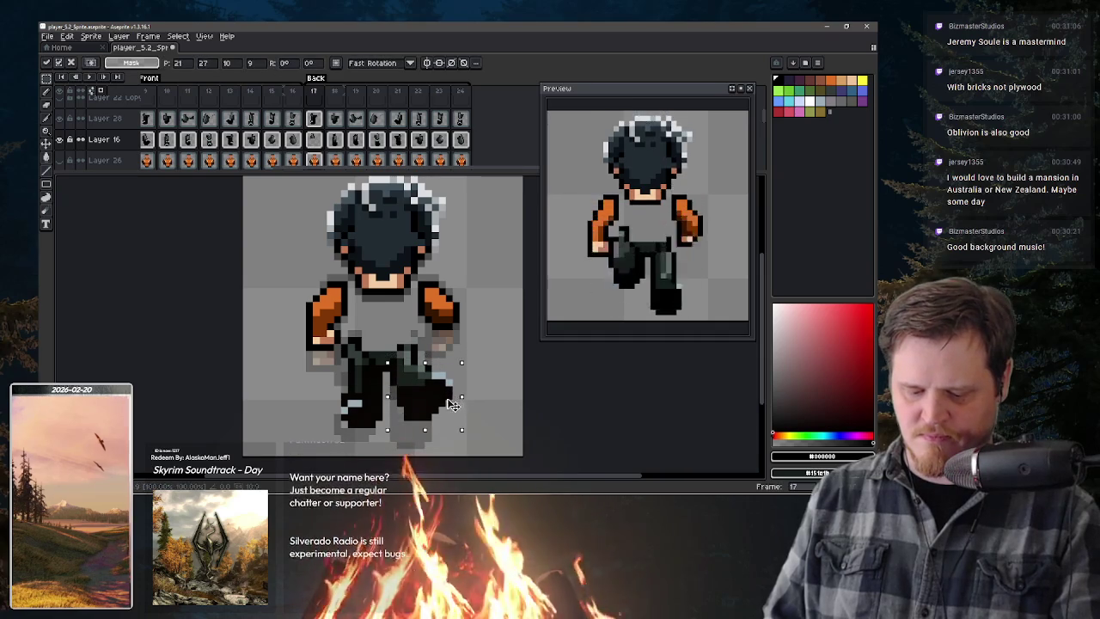
{"action": "key", "text": "Down"}
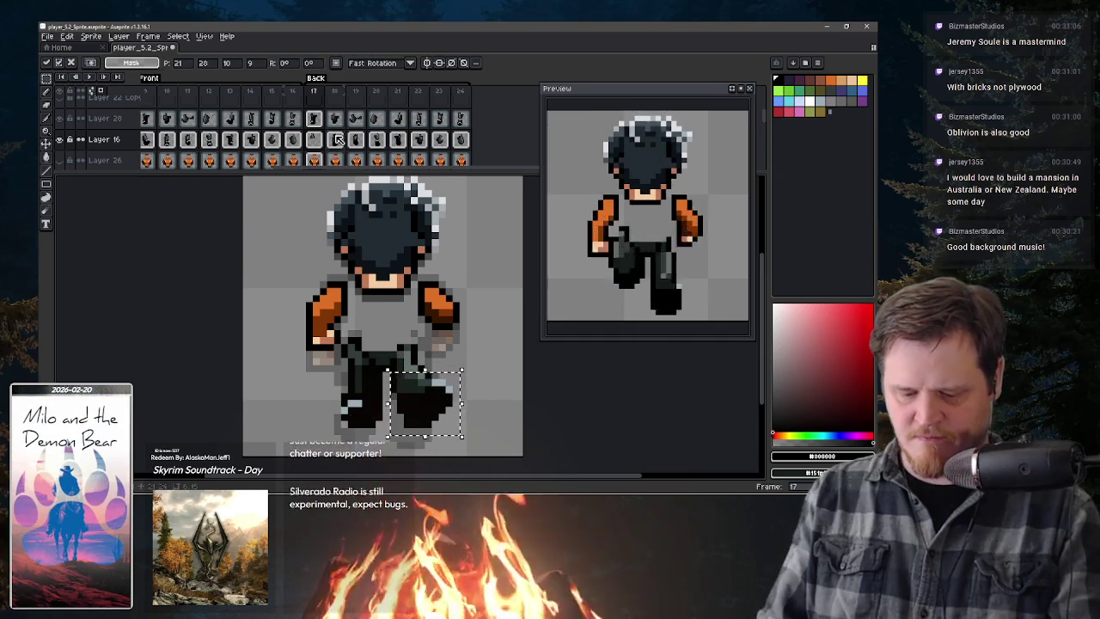
{"action": "key", "text": "."}
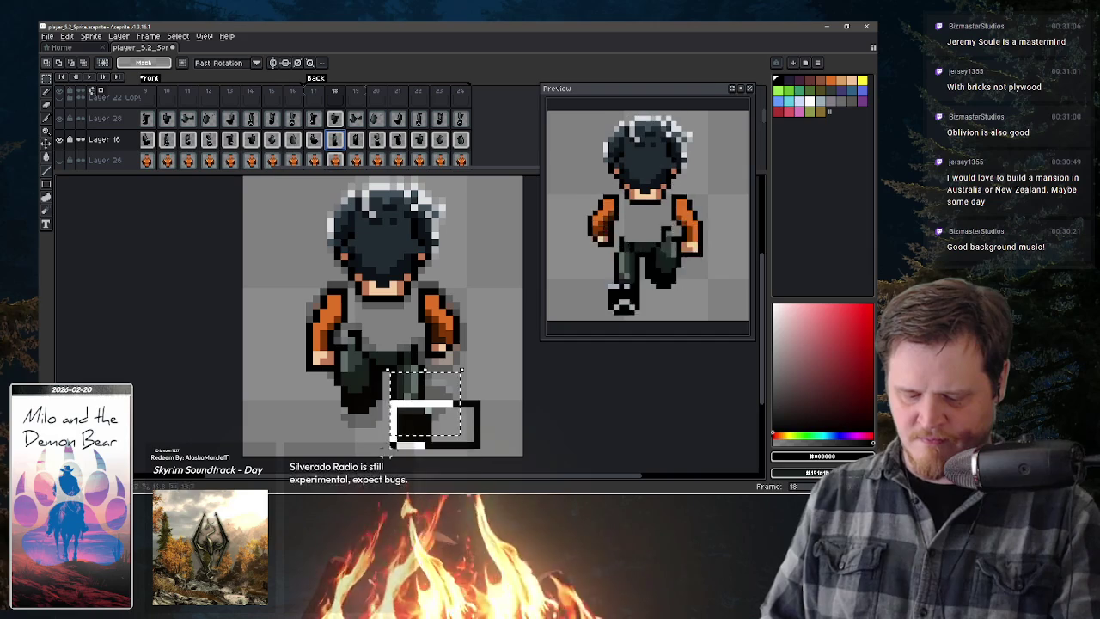
{"action": "left_click_drag", "start_coordinate": [393, 445], "coordinate": [432, 440]}
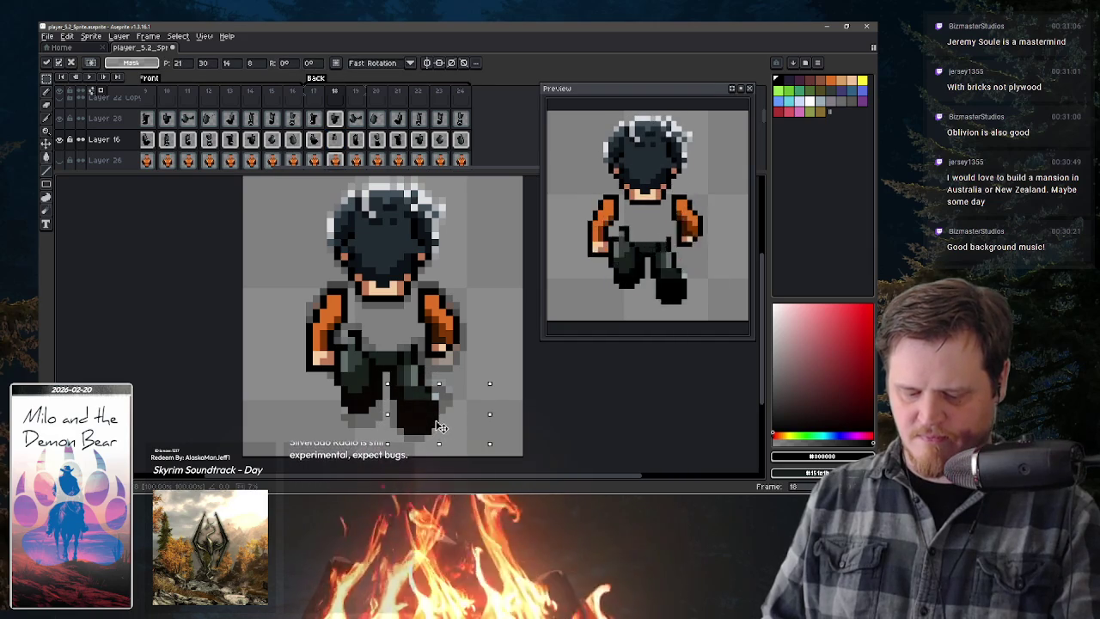
- Move the right foot lower in back-view frames 21 and 22
{"action": "left_click", "coordinate": [360, 141]}
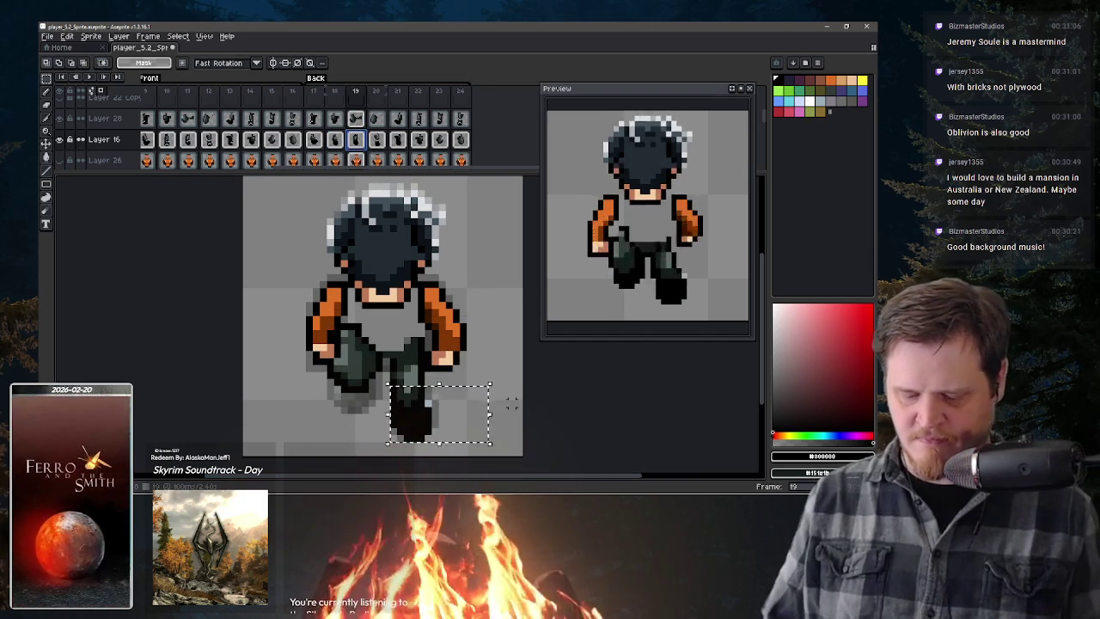
{"action": "key", "text": "period"}
{"action": "key", "text": "period"}
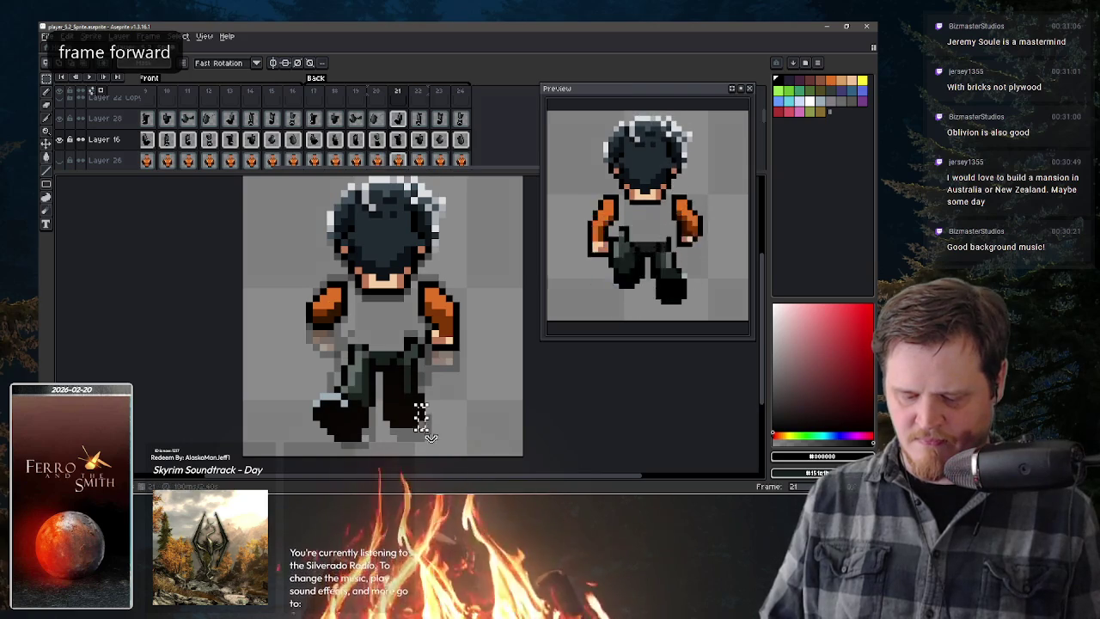
{"action": "left_click_drag", "start_coordinate": [430, 436], "coordinate": [385, 396]}
{"action": "left_click_drag", "start_coordinate": [413, 429], "coordinate": [434, 443]}
{"action": "key", "text": "period"}
{"action": "key", "text": "comma"}
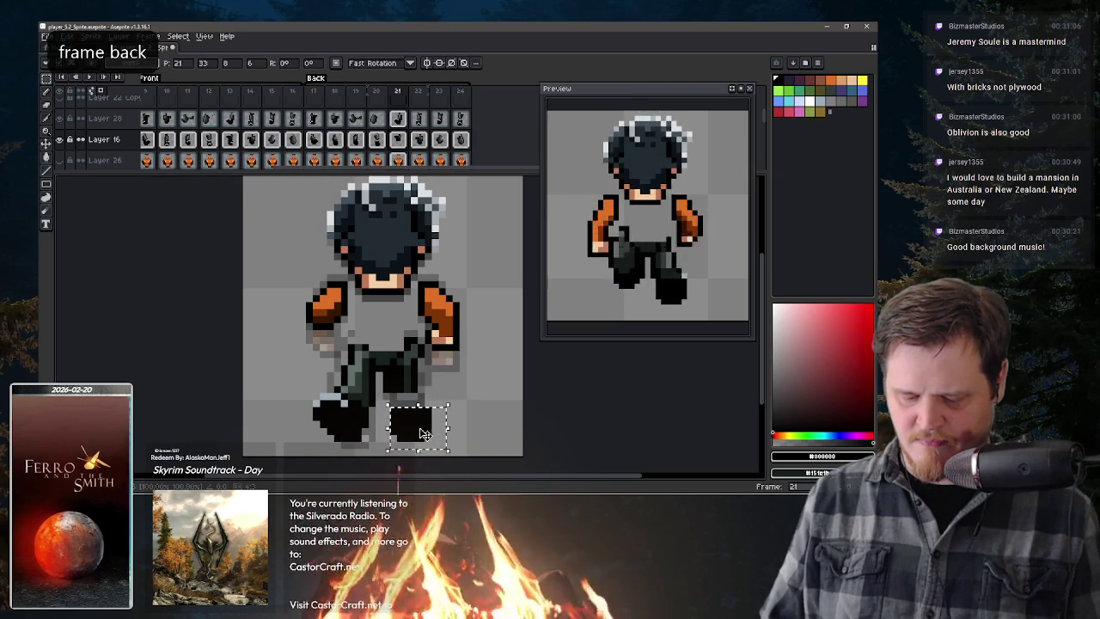
{"action": "left_click", "coordinate": [419, 140]}
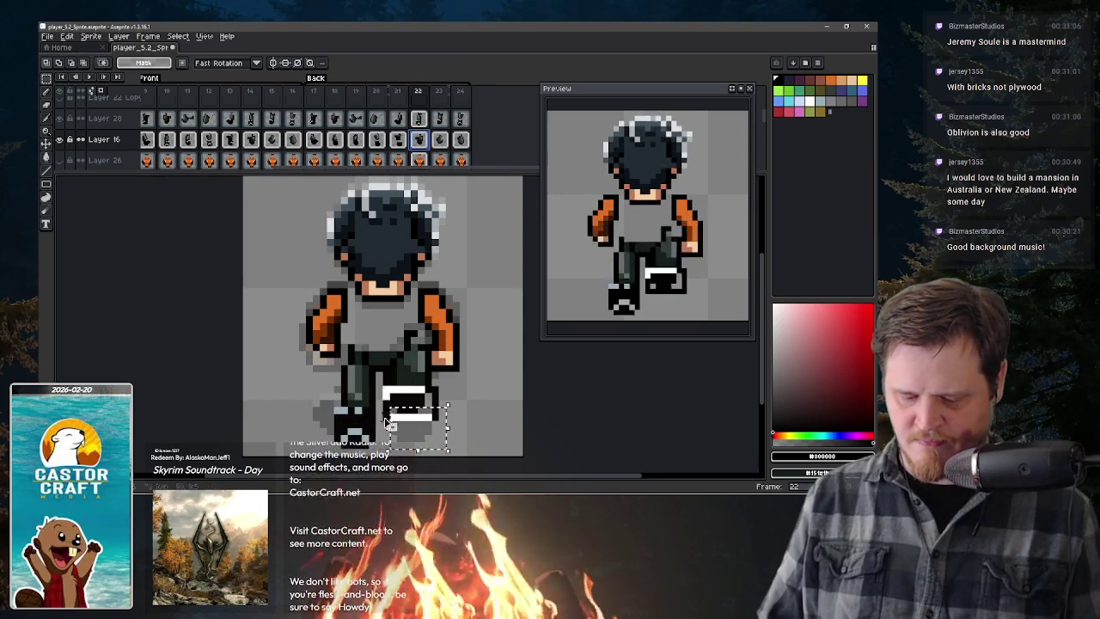
{"action": "left_click_drag", "start_coordinate": [421, 408], "coordinate": [424, 443]}
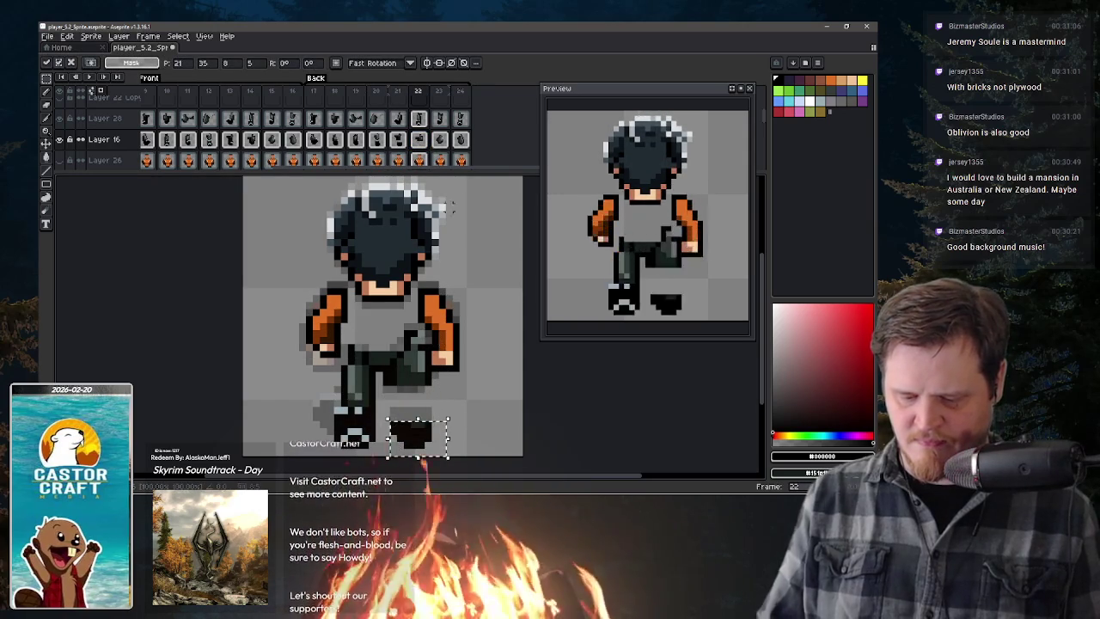
{"action": "key", "text": "period"}
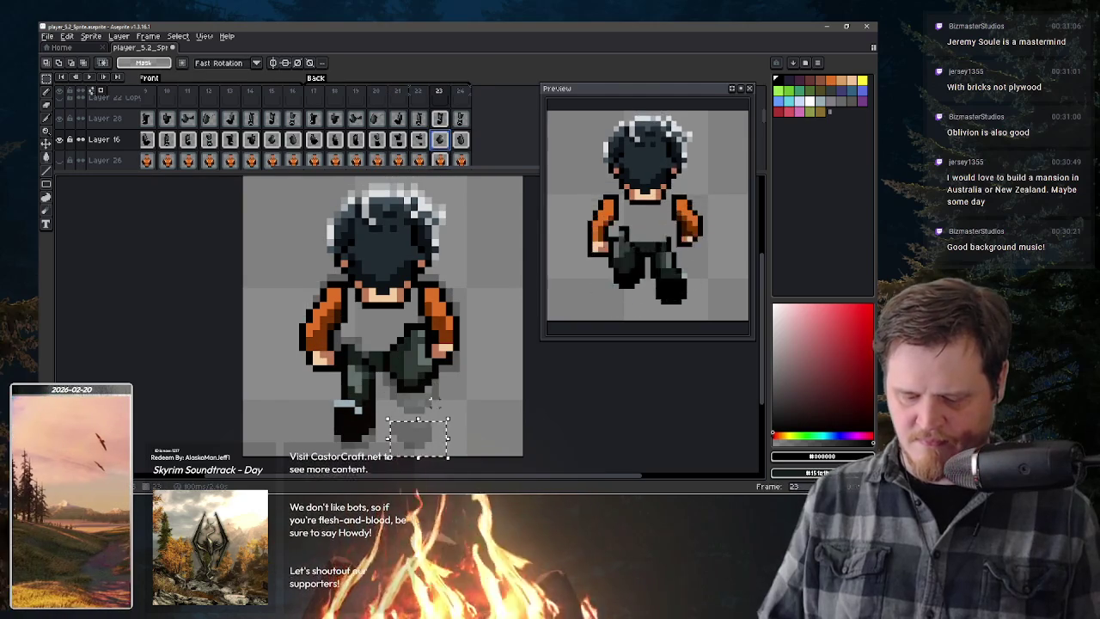
{"action": "left_click", "coordinate": [460, 138]}
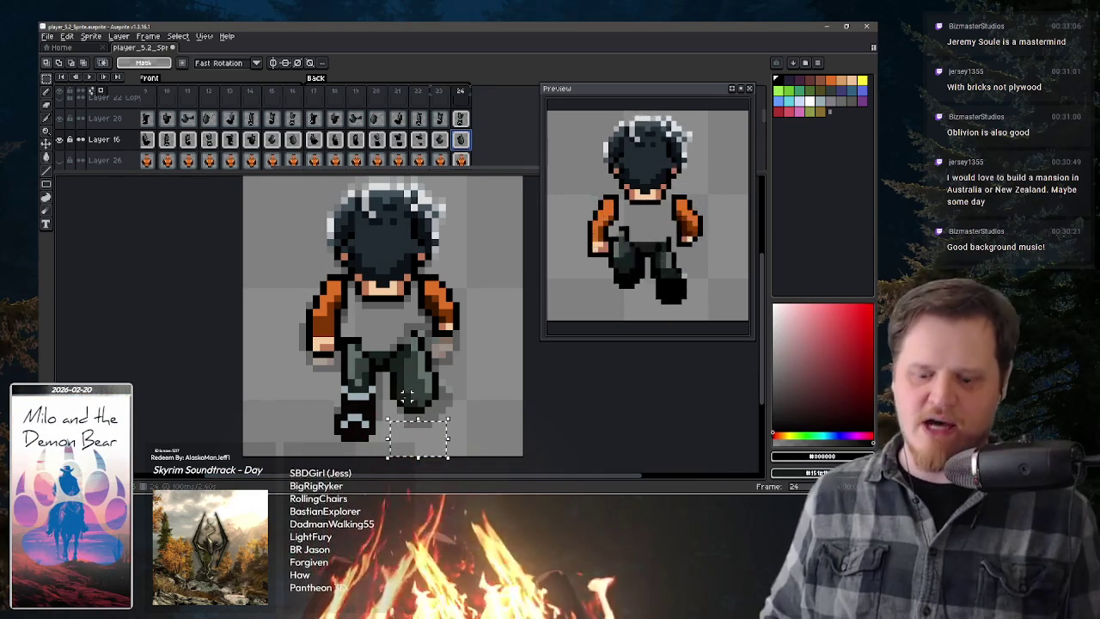
- Hide the leg layer and step from frame 17 to frame 22 with the Pencil ready
{"action": "left_click", "coordinate": [64, 119]}
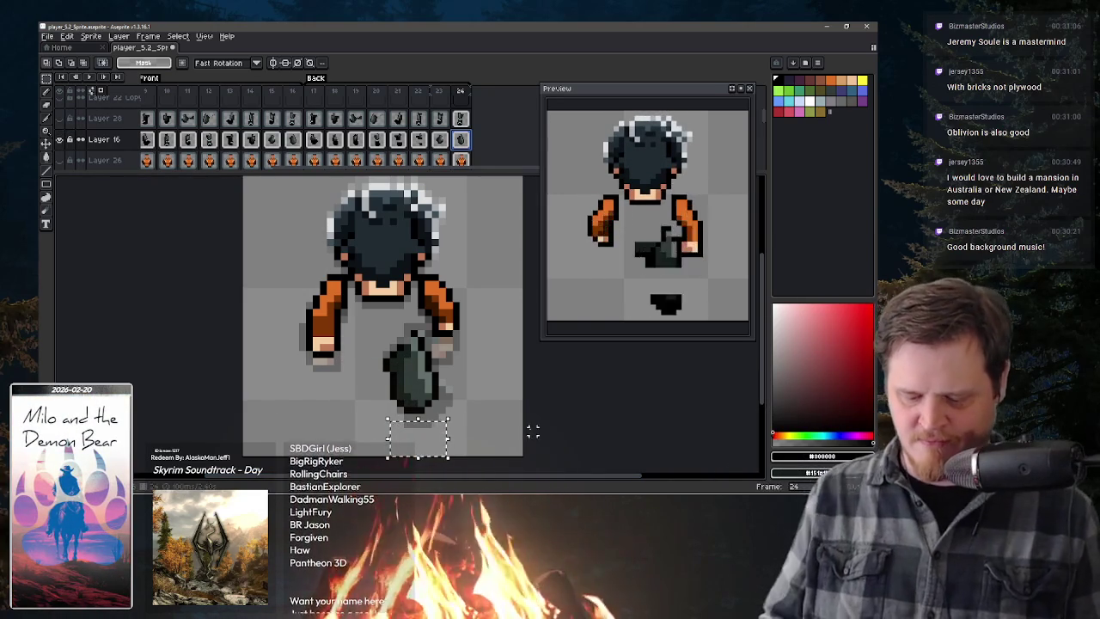
{"action": "left_click", "coordinate": [315, 143]}
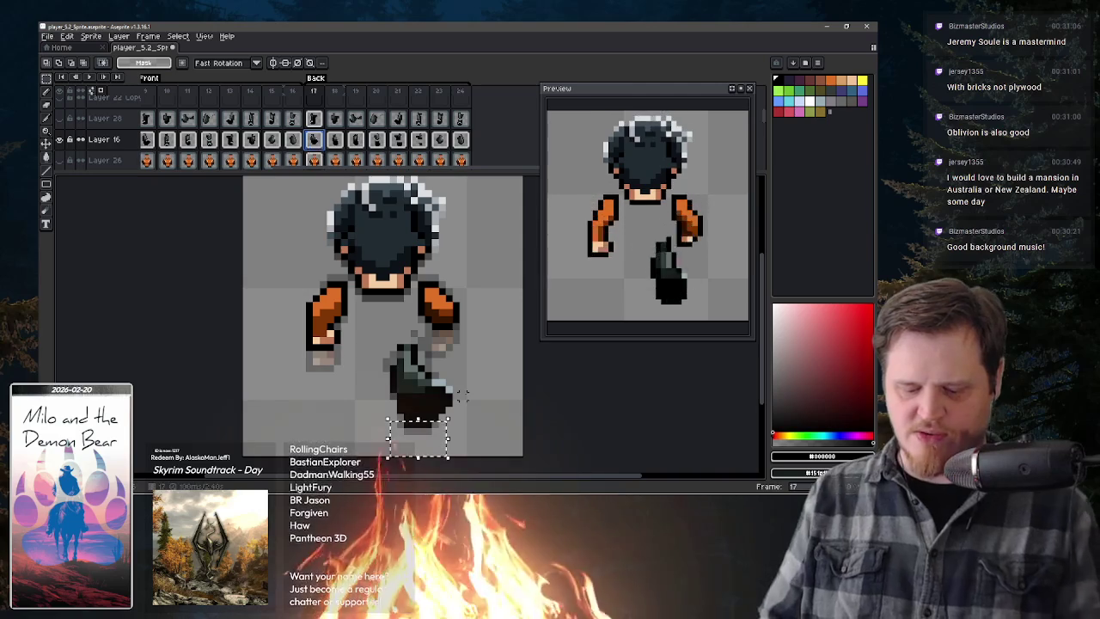
{"action": "key", "text": "b"}
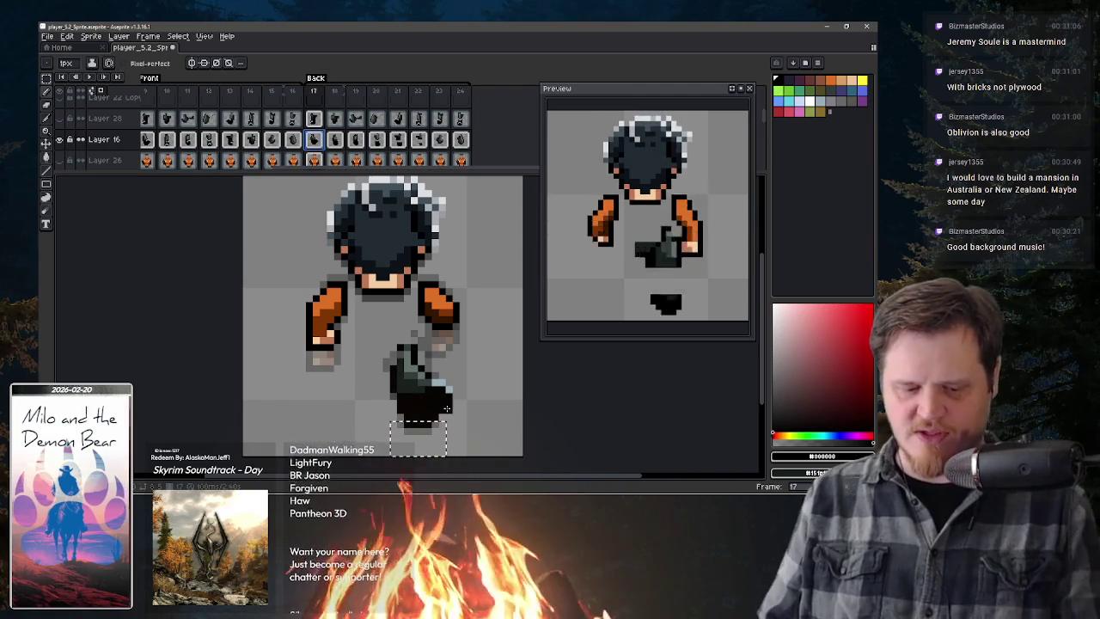
{"action": "key", "text": "period"}
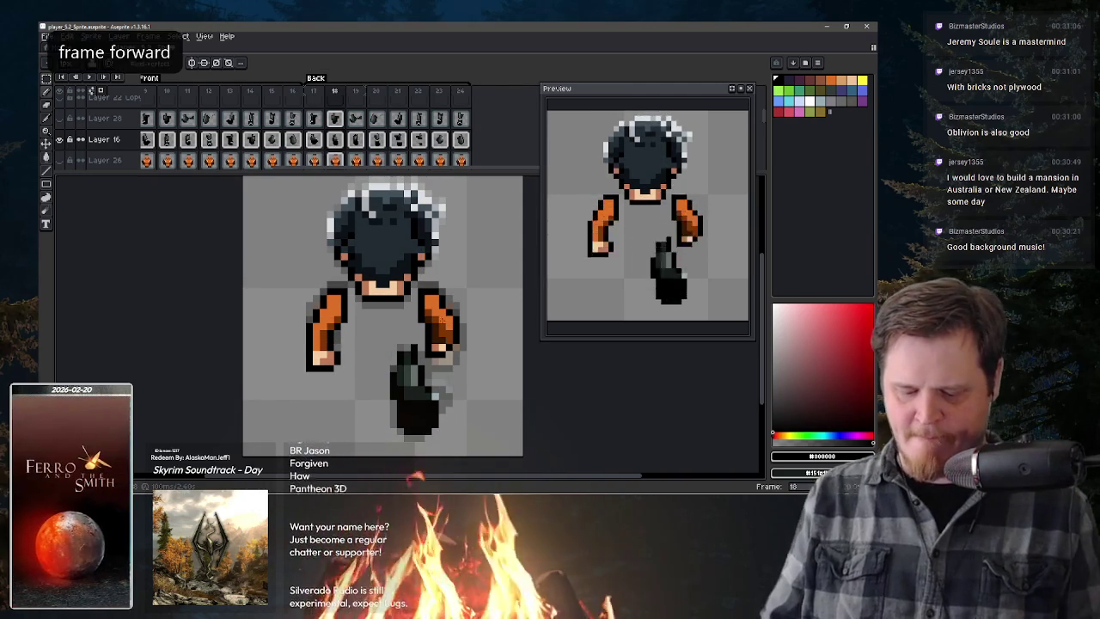
{"action": "key", "text": "period"}
{"action": "key", "text": "period"}
{"action": "key", "text": "period"}
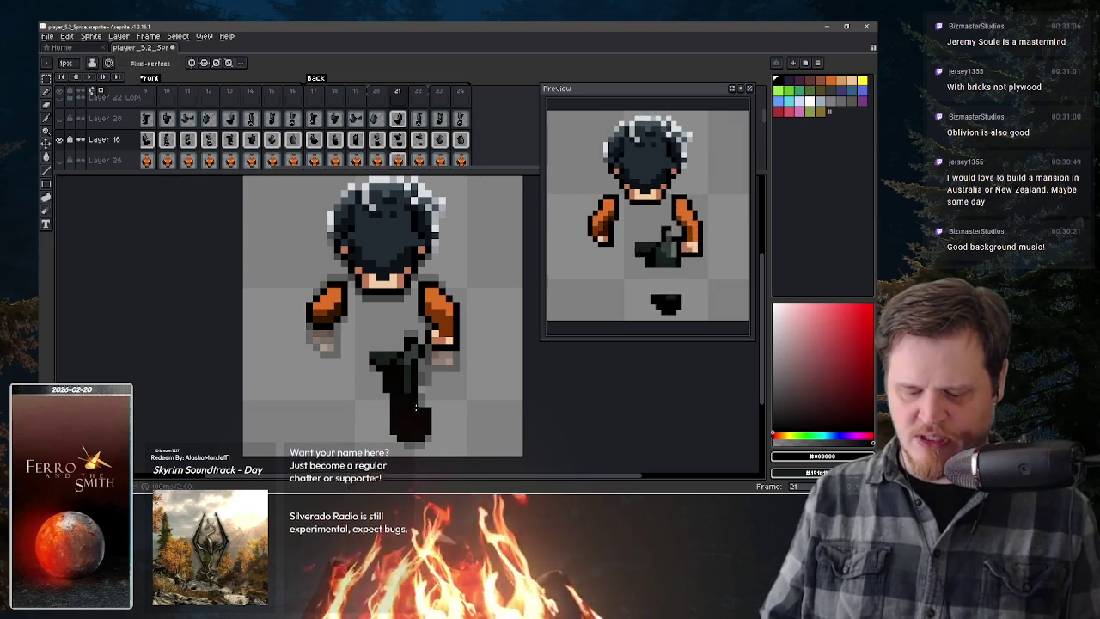
{"action": "key", "text": "period"}
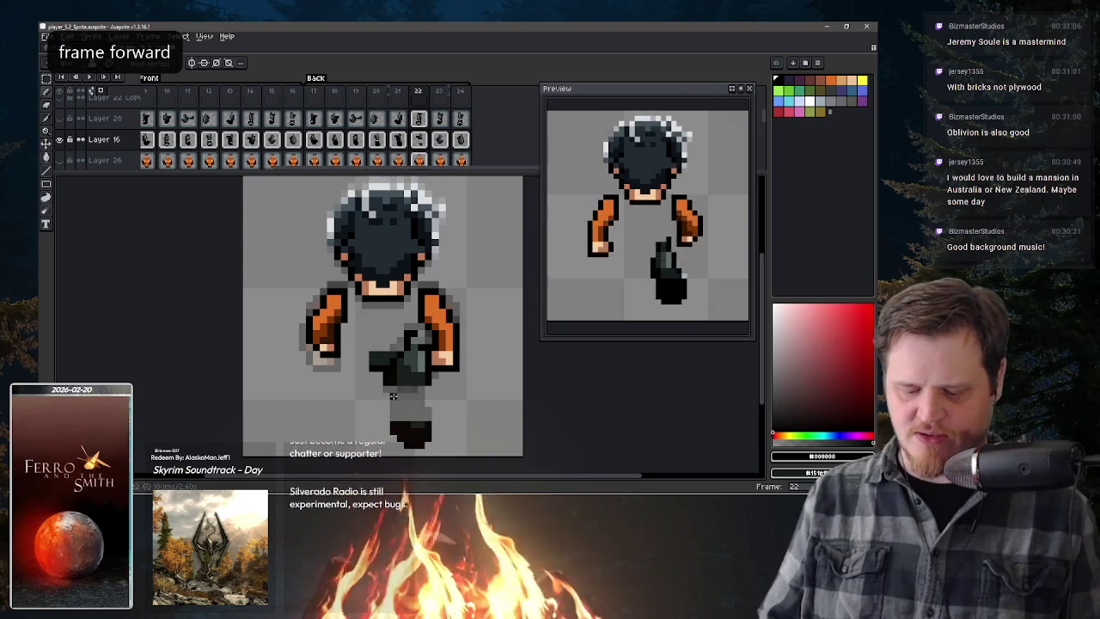
{"action": "key", "text": "period"}
{"action": "key", "text": "comma"}
- Fill frame 22's grey leg gap dark and paint a black-outlined foot on frames 23–24
{"action": "left_click_drag", "start_coordinate": [393, 388], "coordinate": [396, 411]}
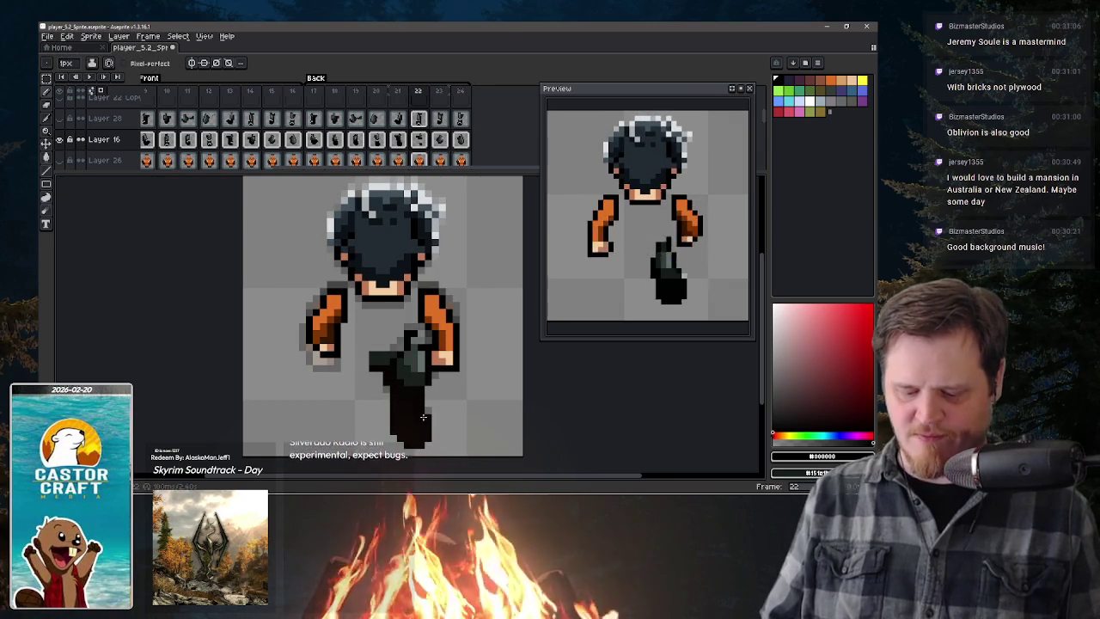
{"action": "key", "text": "period"}
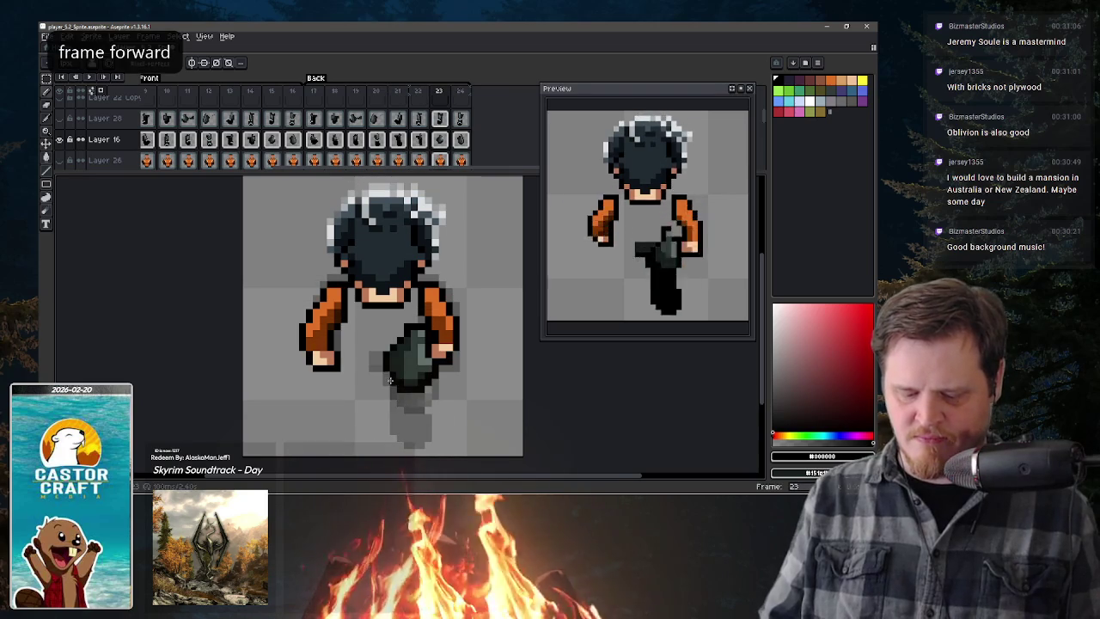
{"action": "left_click_drag", "start_coordinate": [399, 419], "coordinate": [414, 427]}
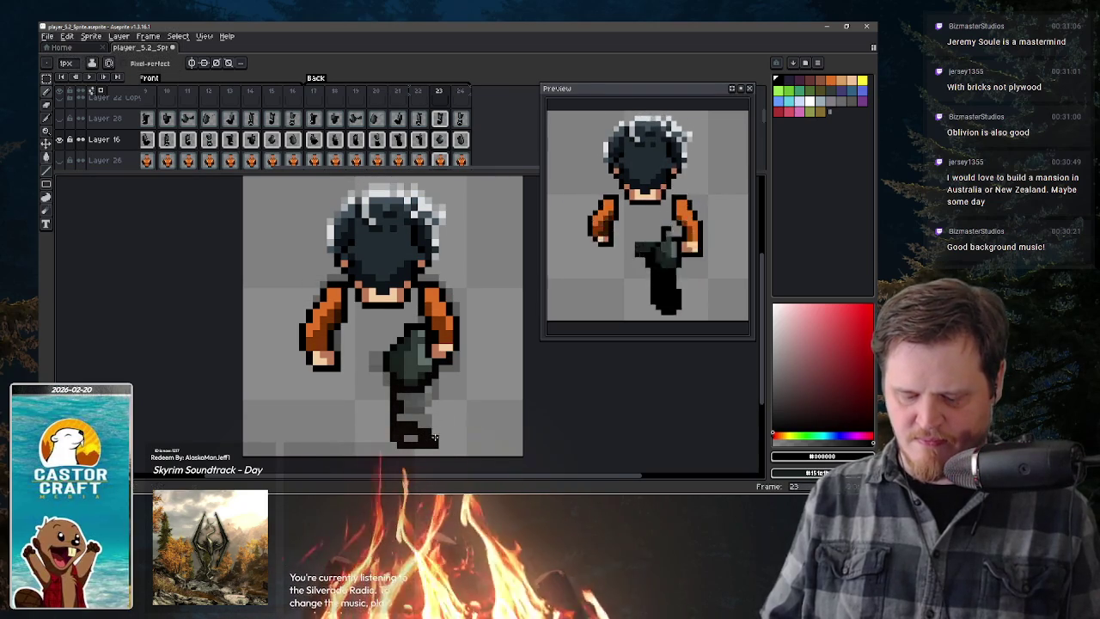
{"action": "key", "text": "period"}
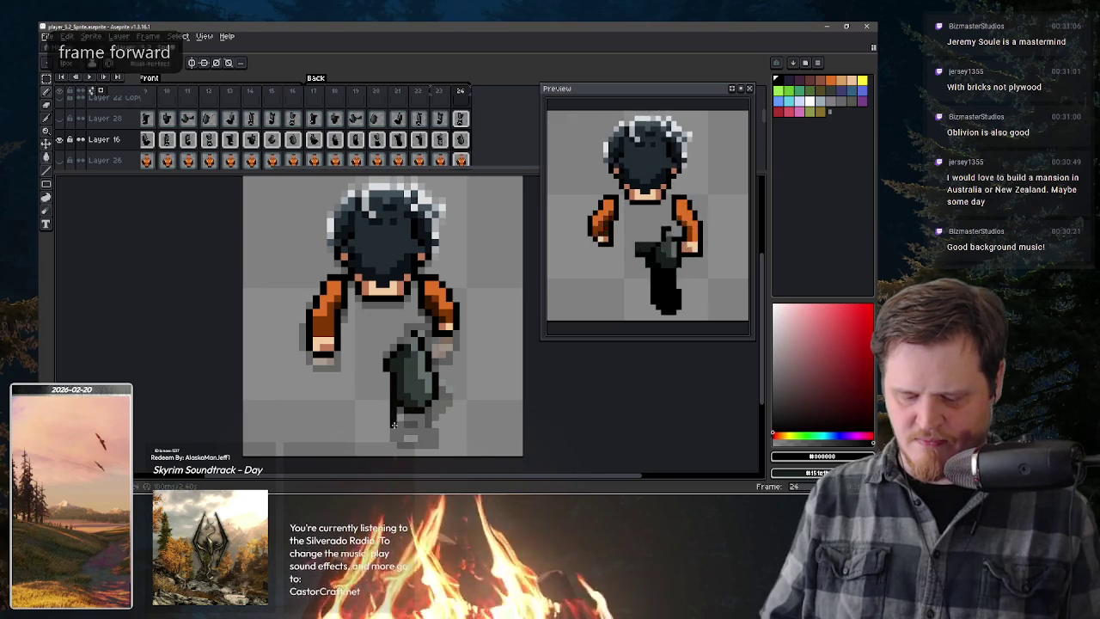
{"action": "left_click_drag", "start_coordinate": [394, 410], "coordinate": [428, 415]}
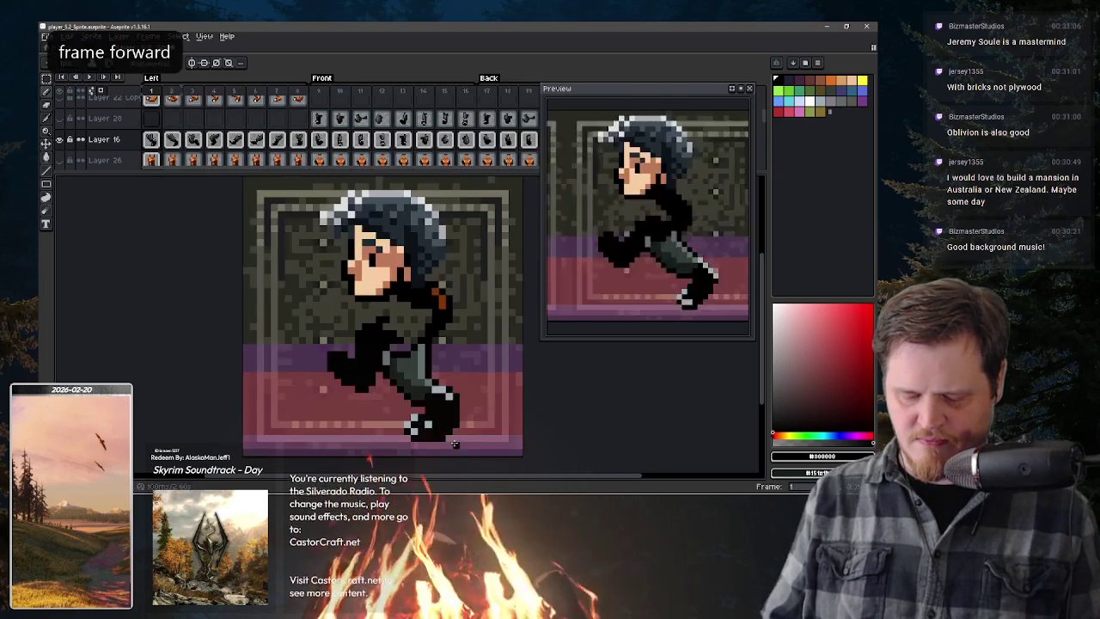
- Step back past the Left and Front tag frames to back-view frame 17
{"action": "key", "text": "comma"}
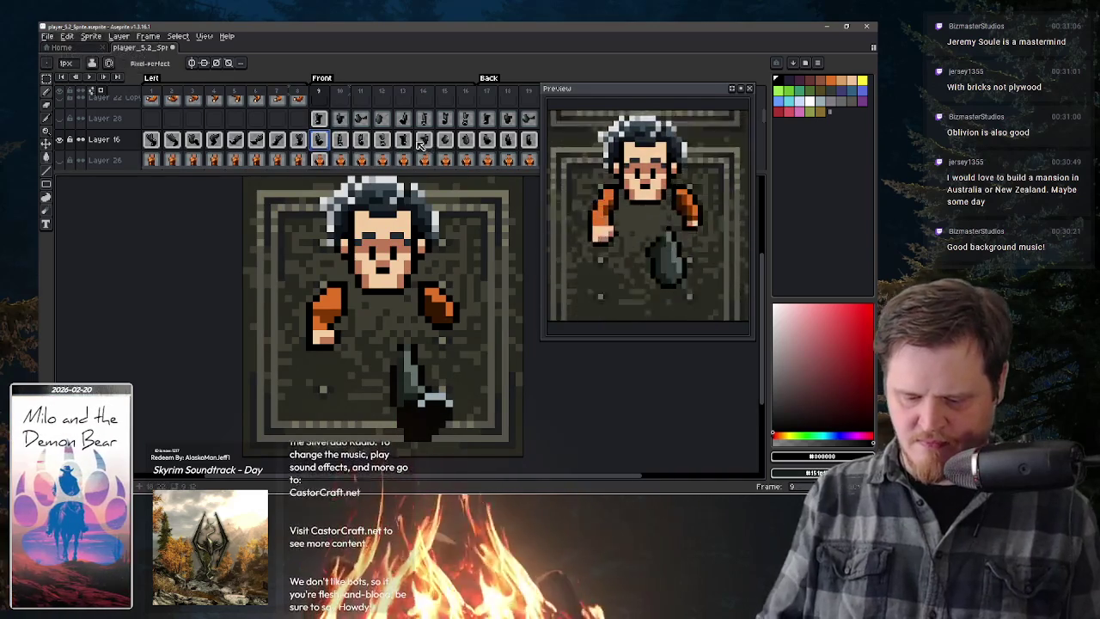
{"action": "key", "text": "space"}
{"action": "left_click", "coordinate": [295, 155]}
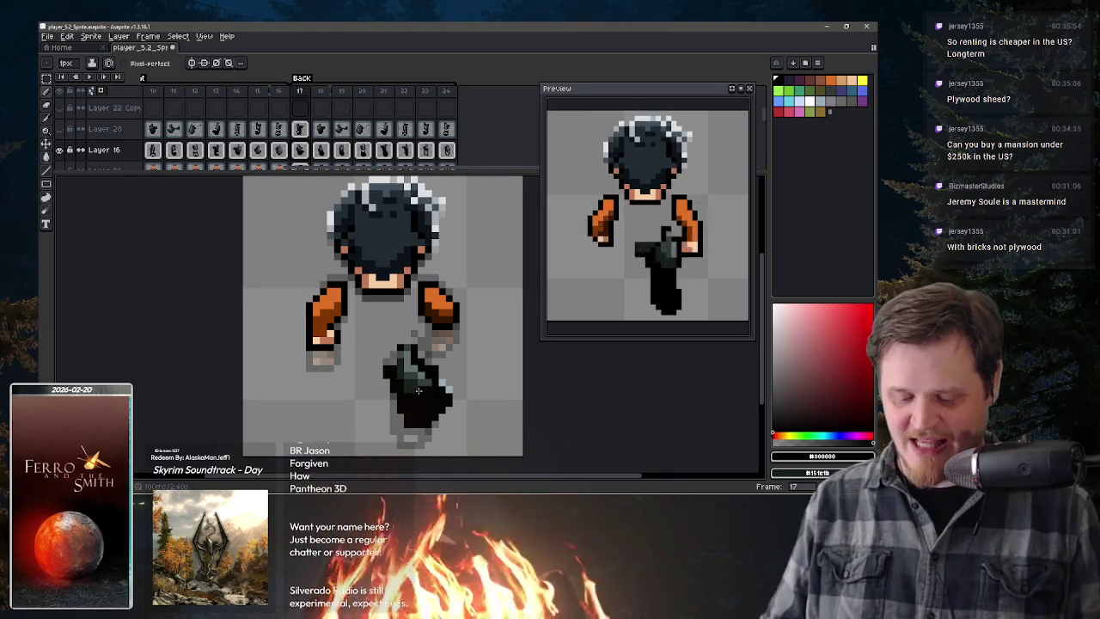
- Blacken the grey pixels at the leg bottom on frames 23 and 24
{"action": "key", "text": "period"}
{"action": "key", "text": "period"}
{"action": "key", "text": "period"}
{"action": "key", "text": "period"}
{"action": "key", "text": "period"}
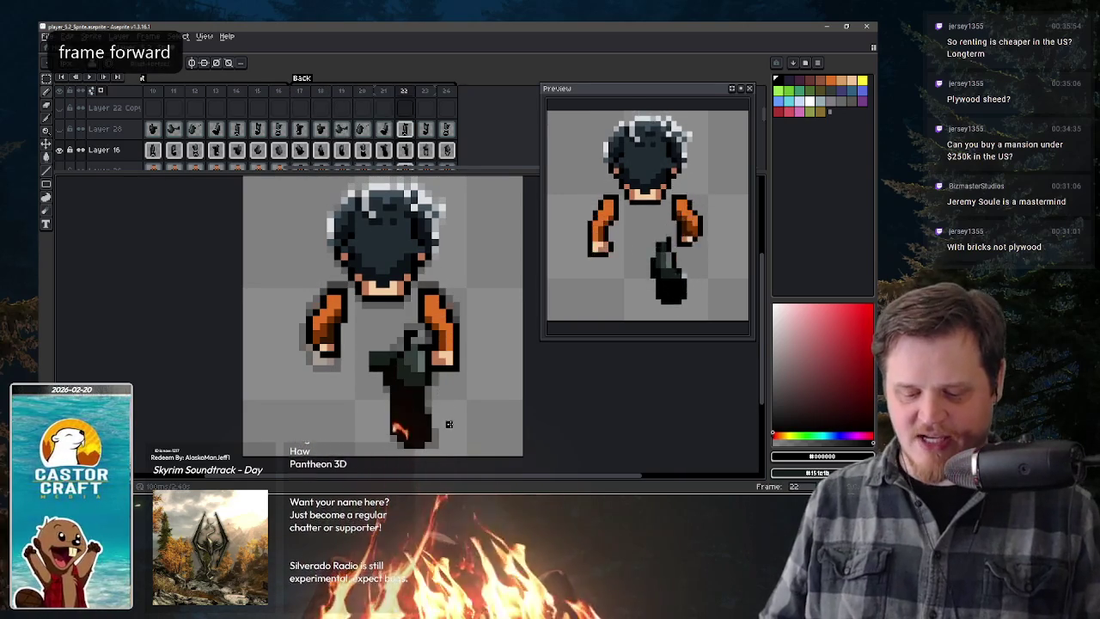
{"action": "key", "text": "period"}
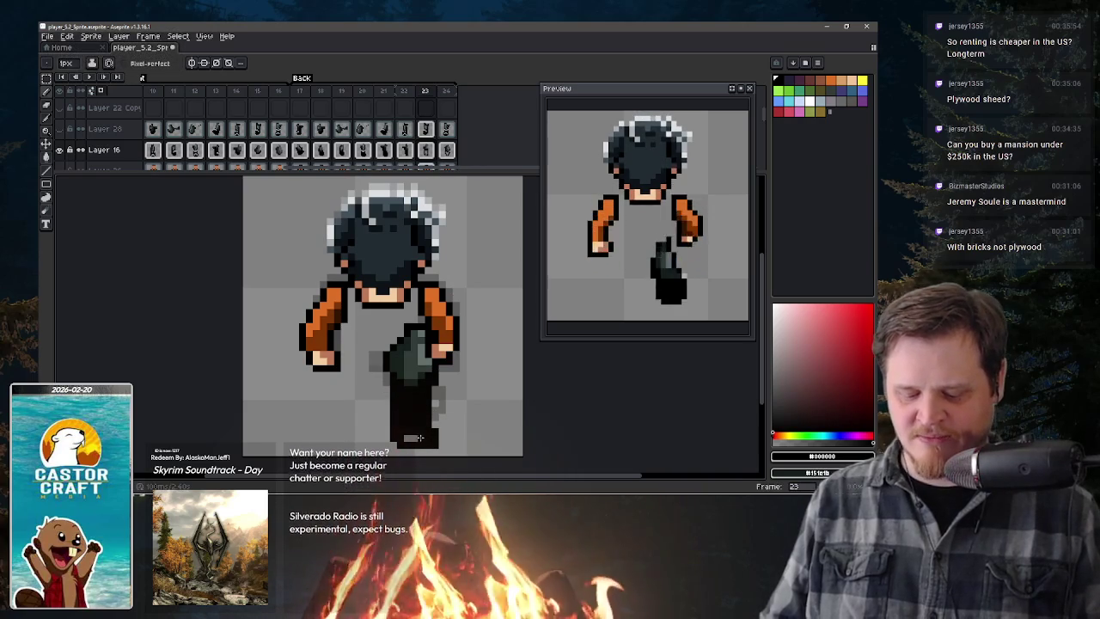
{"action": "left_click", "coordinate": [413, 437]}
{"action": "key", "text": "period"}
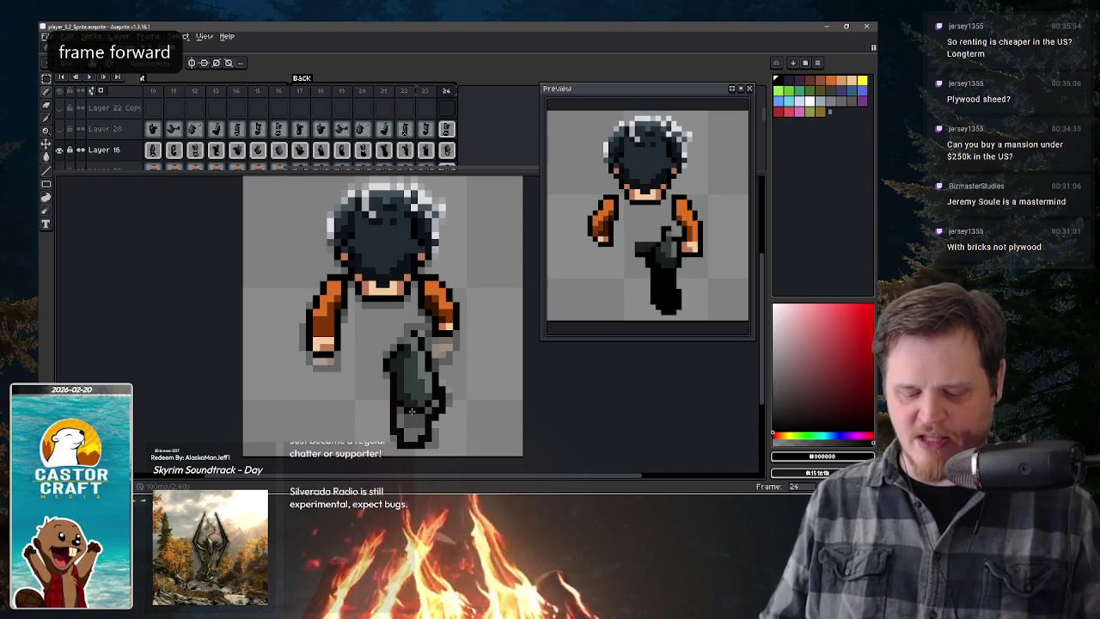
{"action": "left_click_drag", "start_coordinate": [398, 421], "coordinate": [409, 436]}
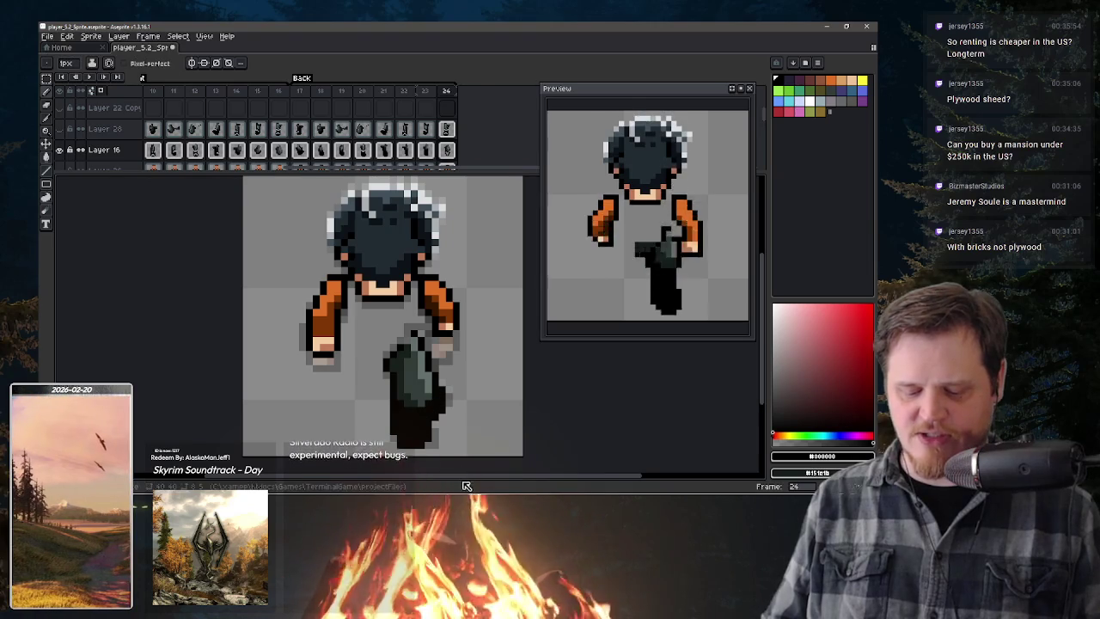
- Clean up frame 24's leg with a 1px Eraser and Pencil, comparing neighbouring frames
{"action": "key", "text": "period"}
{"action": "key", "text": "comma"}
{"action": "key", "text": "comma"}
{"action": "key", "text": "comma"}
{"action": "key", "text": "comma"}
{"action": "key", "text": "comma"}
{"action": "key", "text": "comma"}
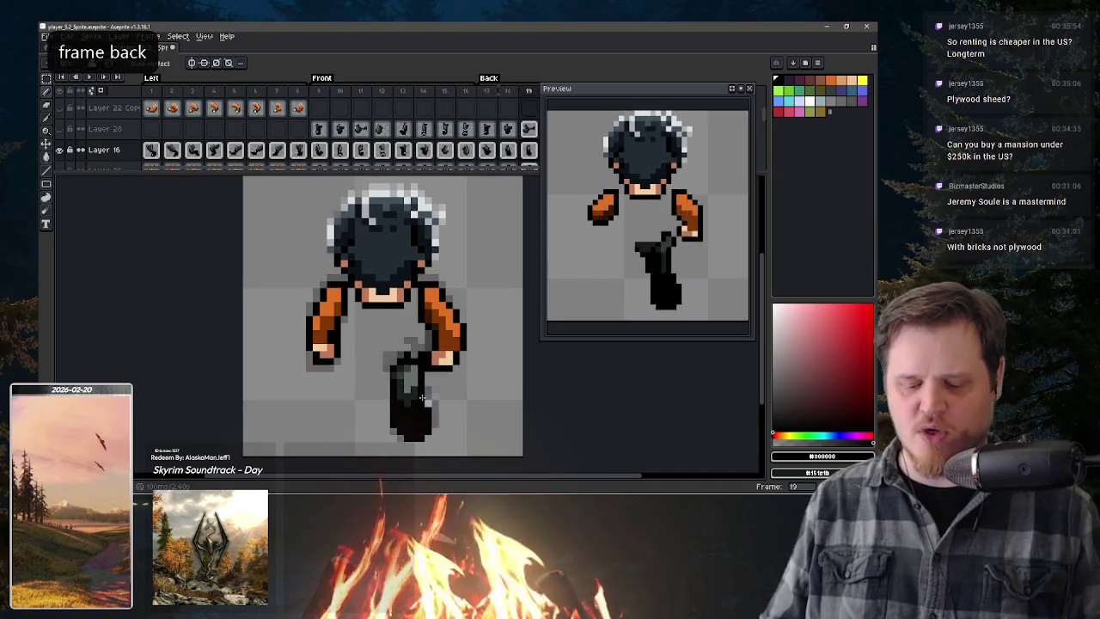
{"action": "key", "text": "period"}
{"action": "key", "text": "period"}
{"action": "key", "text": "period"}
{"action": "key", "text": "period"}
{"action": "key", "text": "period"}
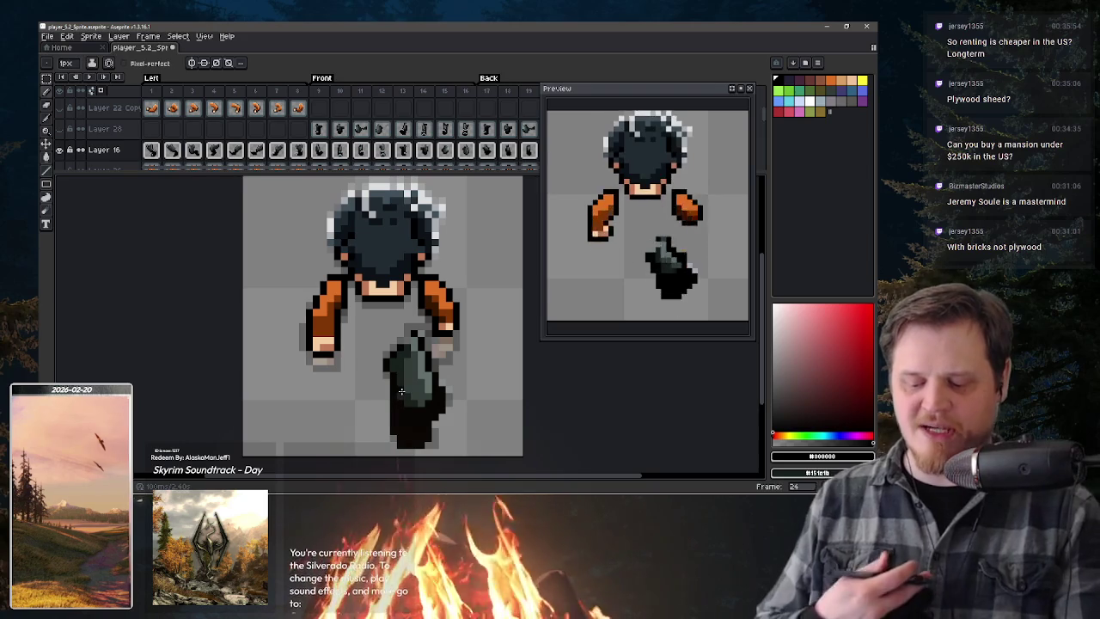
{"action": "key", "text": "e"}
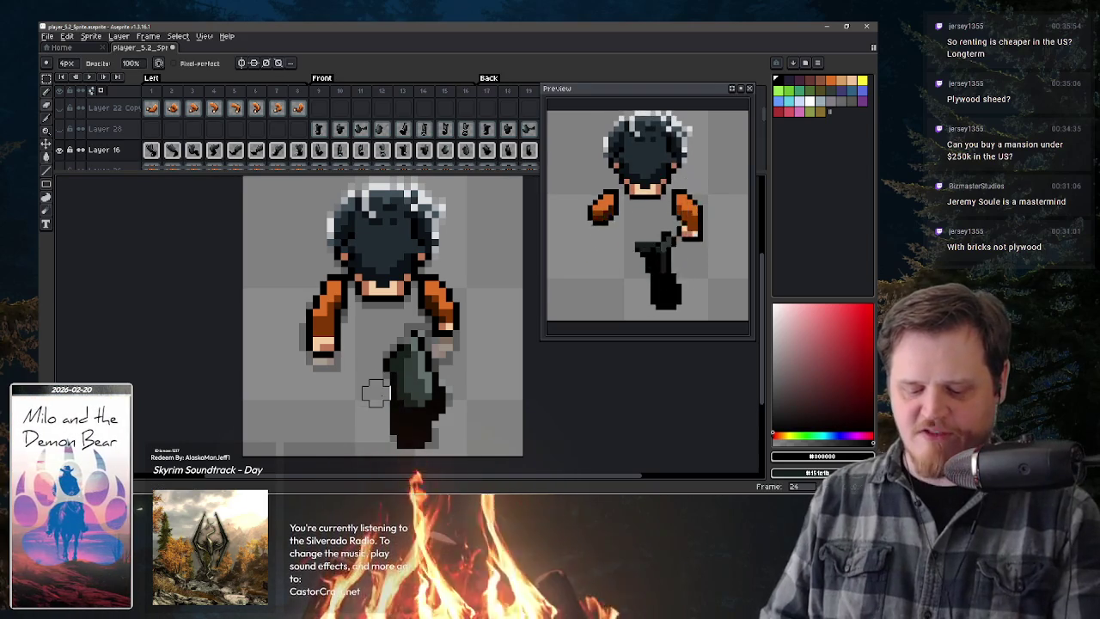
{"action": "key", "text": "minus"}
{"action": "key", "text": "minus"}
{"action": "key", "text": "minus"}
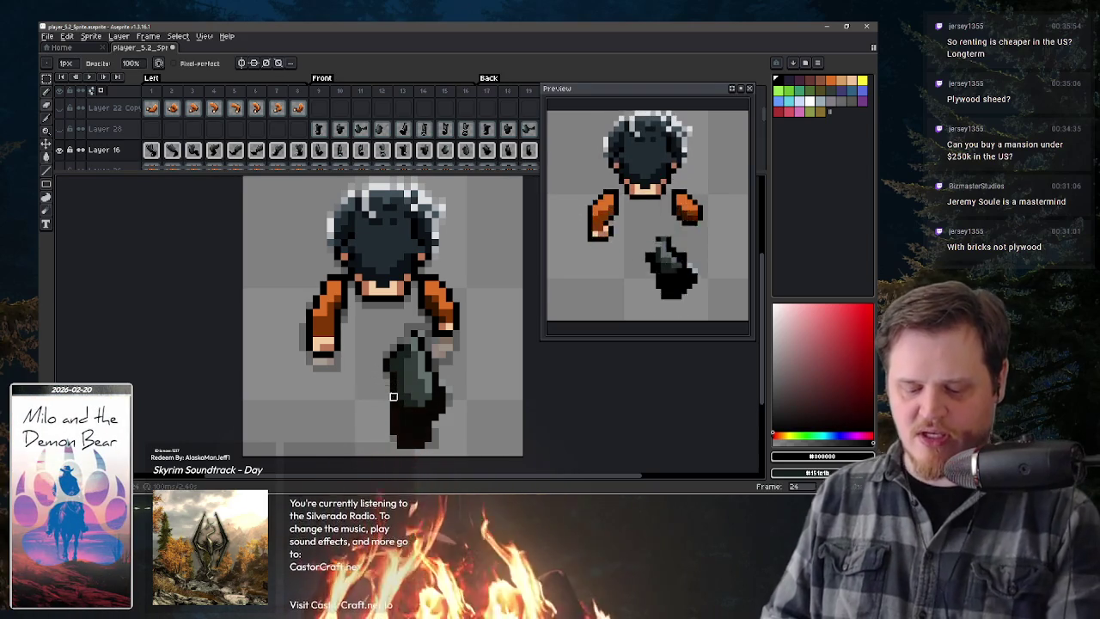
{"action": "key", "text": "b"}
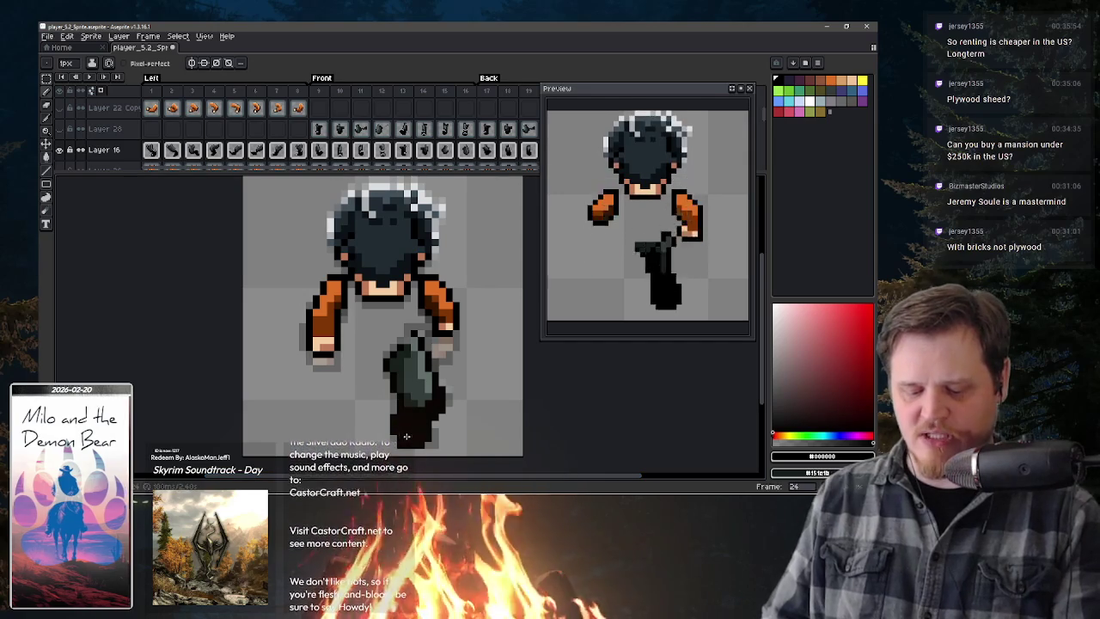
{"action": "key", "text": "e"}
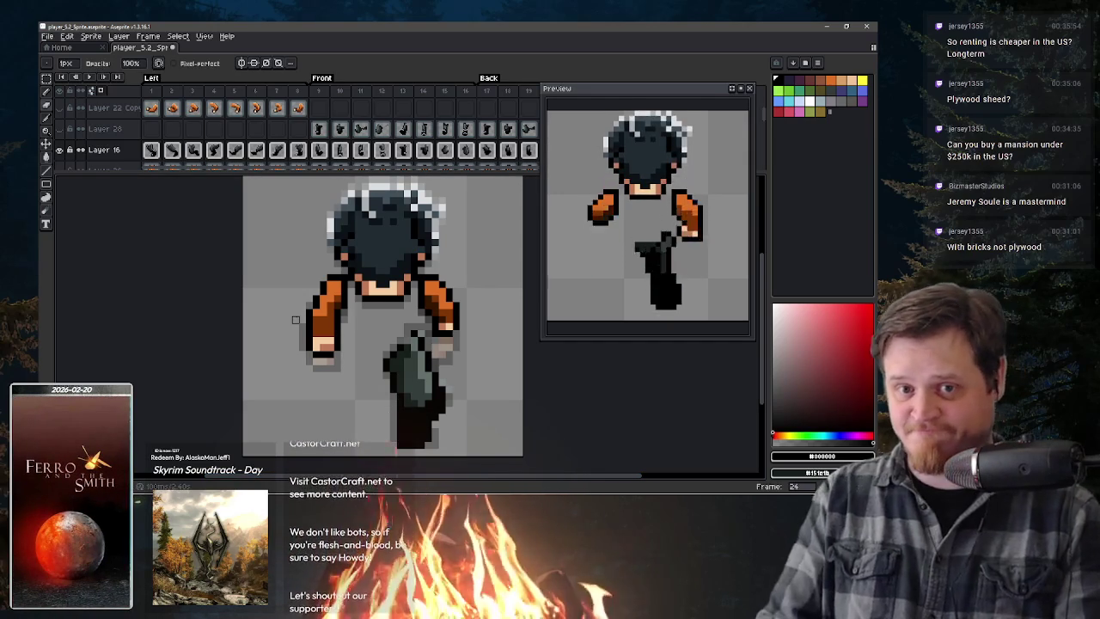
{"action": "key", "text": "period"}
{"action": "key", "text": "comma"}
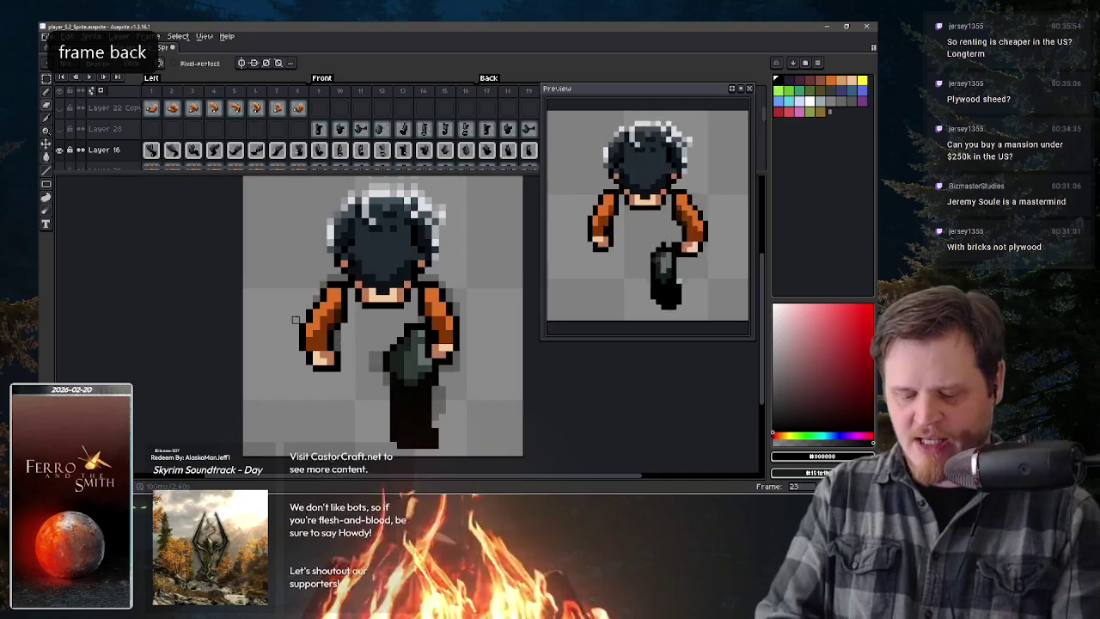
- Sample the leg's dark green to repaint the back-view leg on frame 22
{"action": "key", "text": "comma"}
{"action": "key", "text": "comma"}
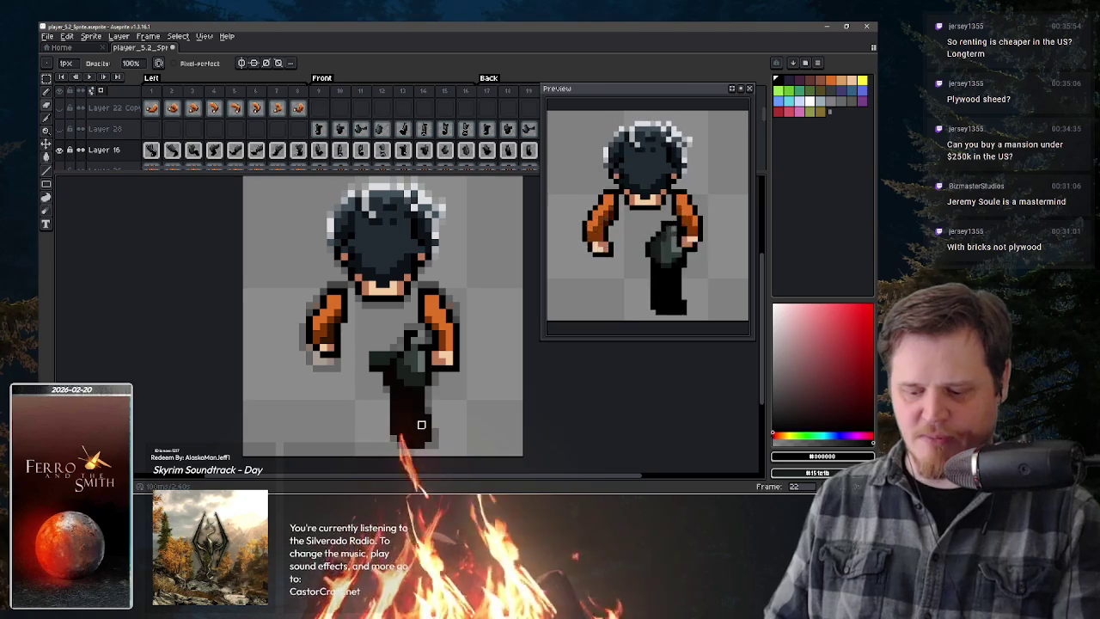
{"action": "key", "text": "period"}
{"action": "key", "text": "comma"}
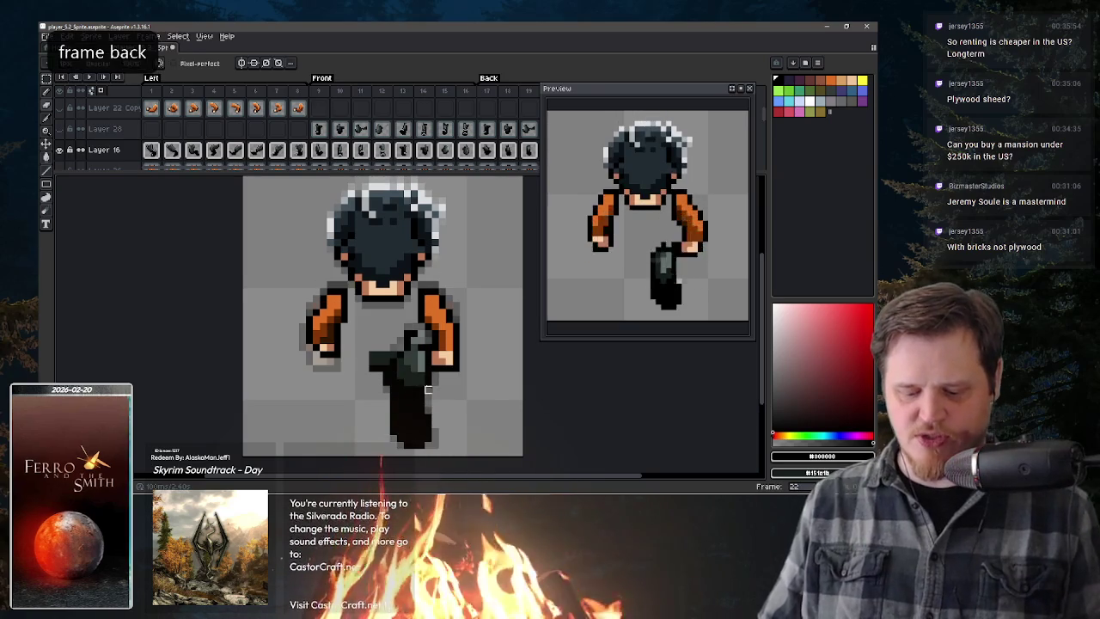
{"action": "left_click", "coordinate": [407, 396], "text": "alt"}
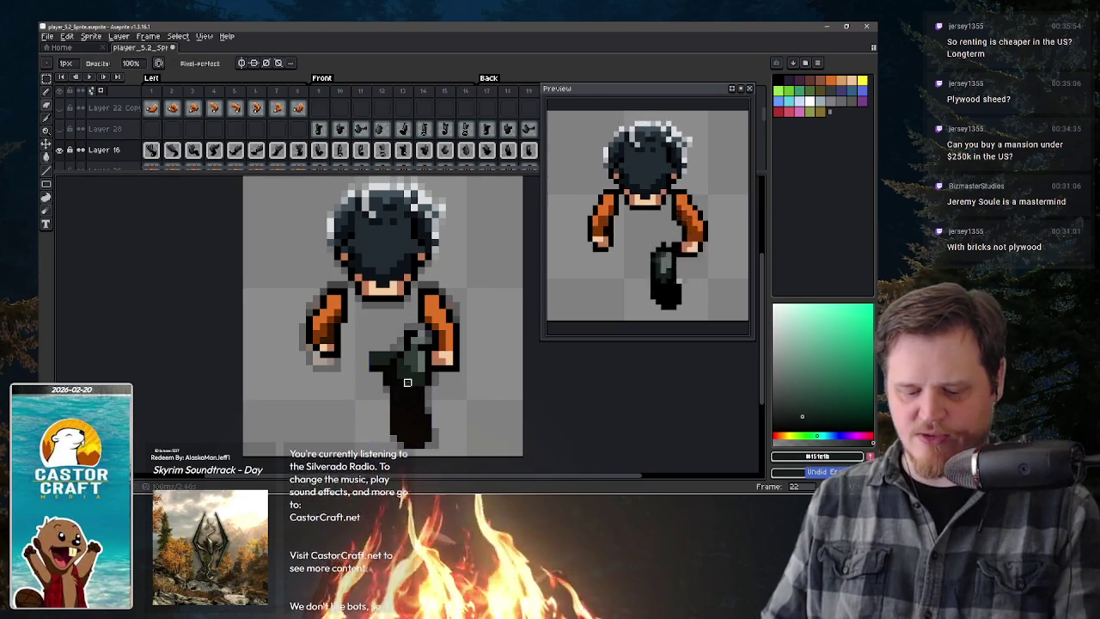
{"action": "key", "text": "alt"}
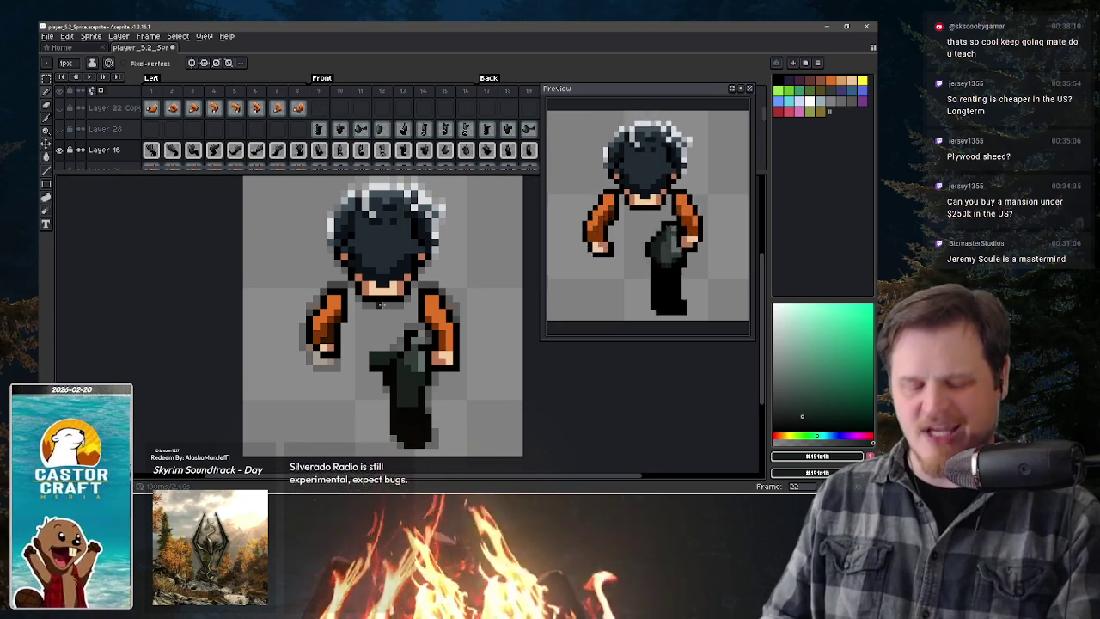
- Jump to front-view frame 9 and unhide Layer 26 to reveal the orange torso
{"action": "left_click", "coordinate": [326, 91]}
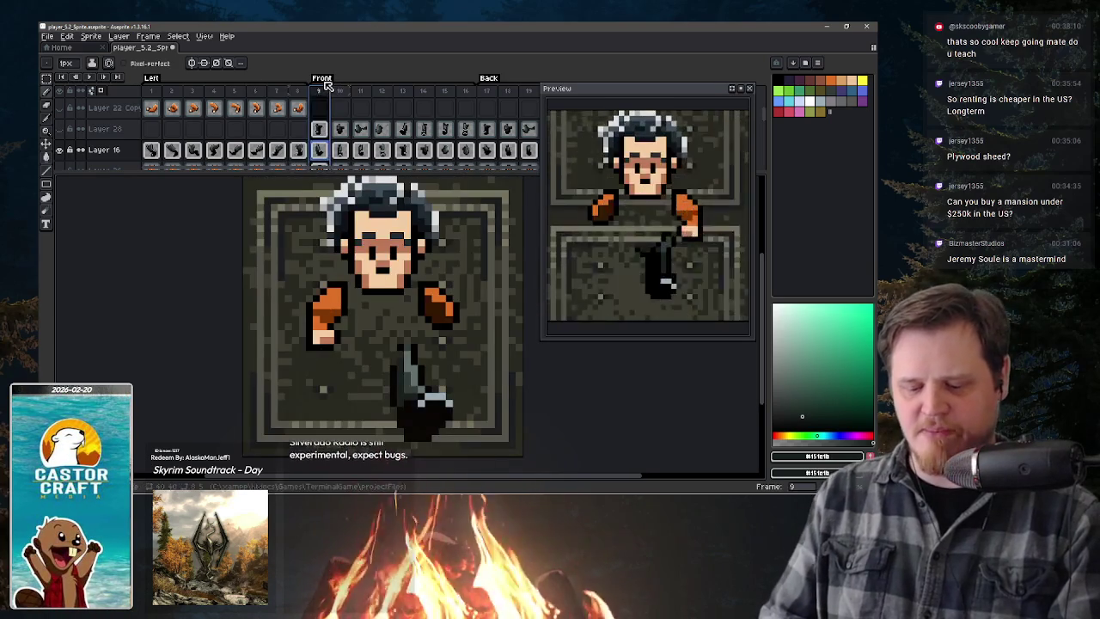
{"action": "scroll", "coordinate": [138, 153], "scroll_direction": "down", "scroll_amount": 2}
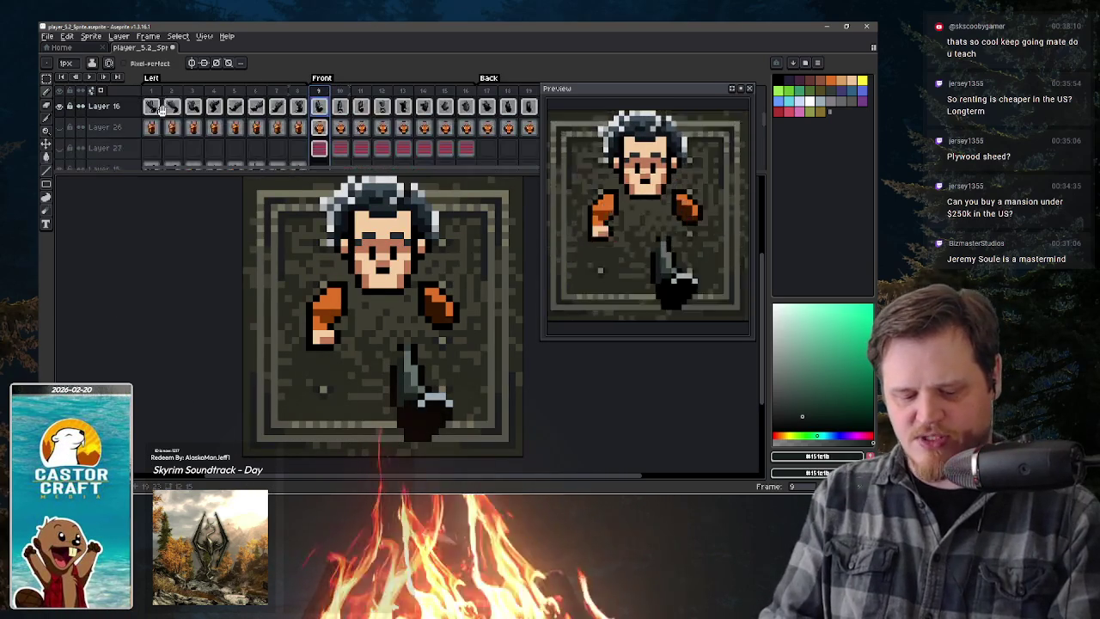
{"action": "left_click", "coordinate": [70, 173]}
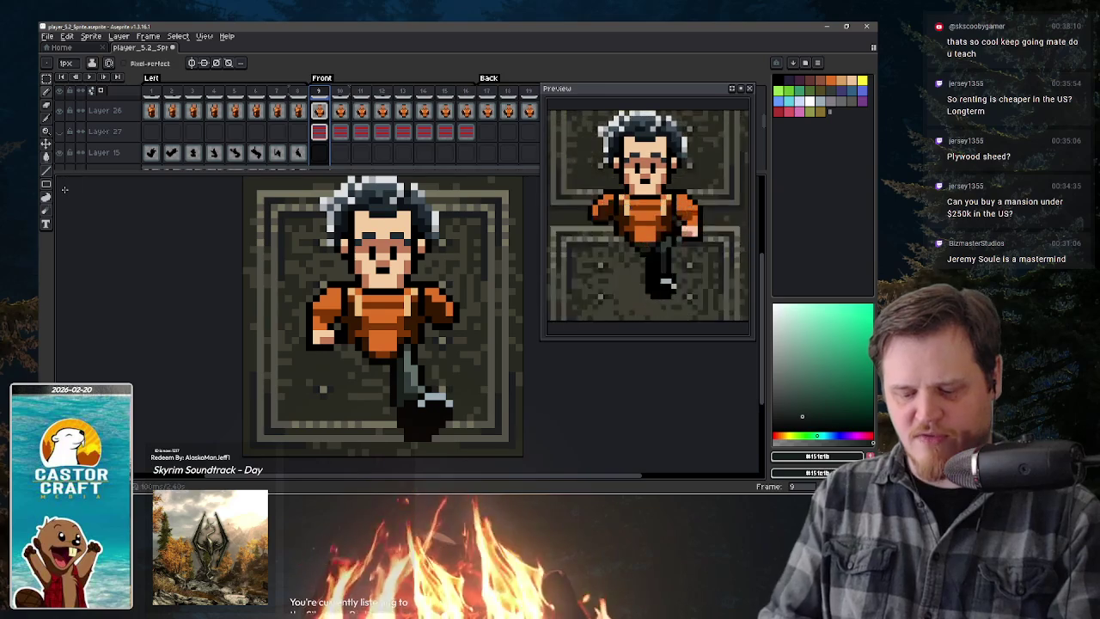
- Scroll the layer list up and open Layer 28's cel at back-view frame 18
{"action": "scroll", "coordinate": [240, 133], "scroll_direction": "up", "scroll_amount": 2}
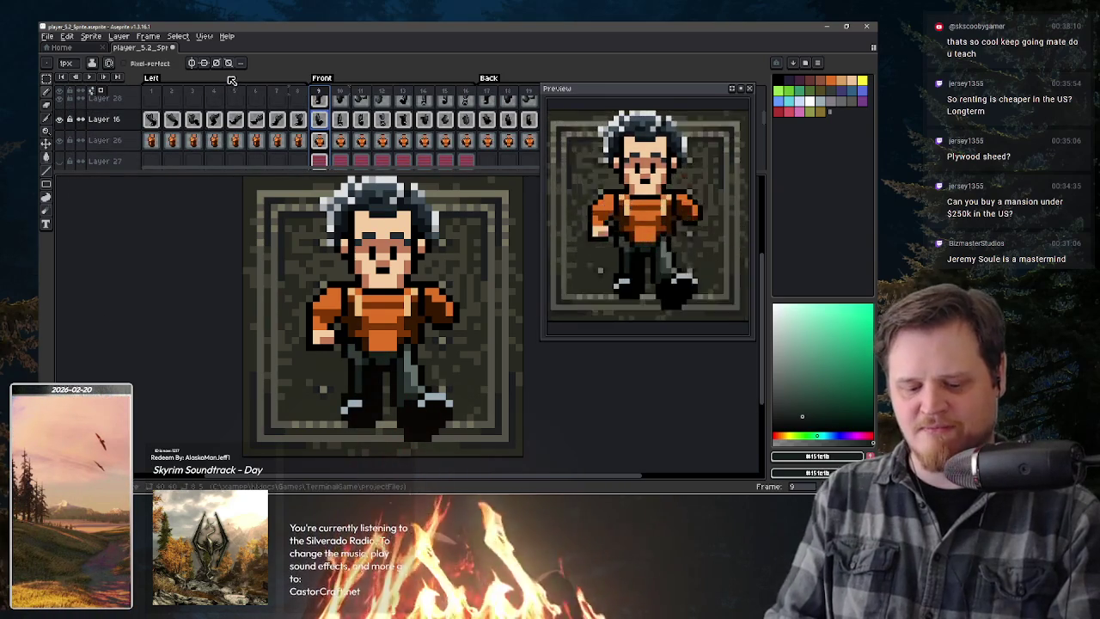
{"action": "left_click", "coordinate": [501, 107]}
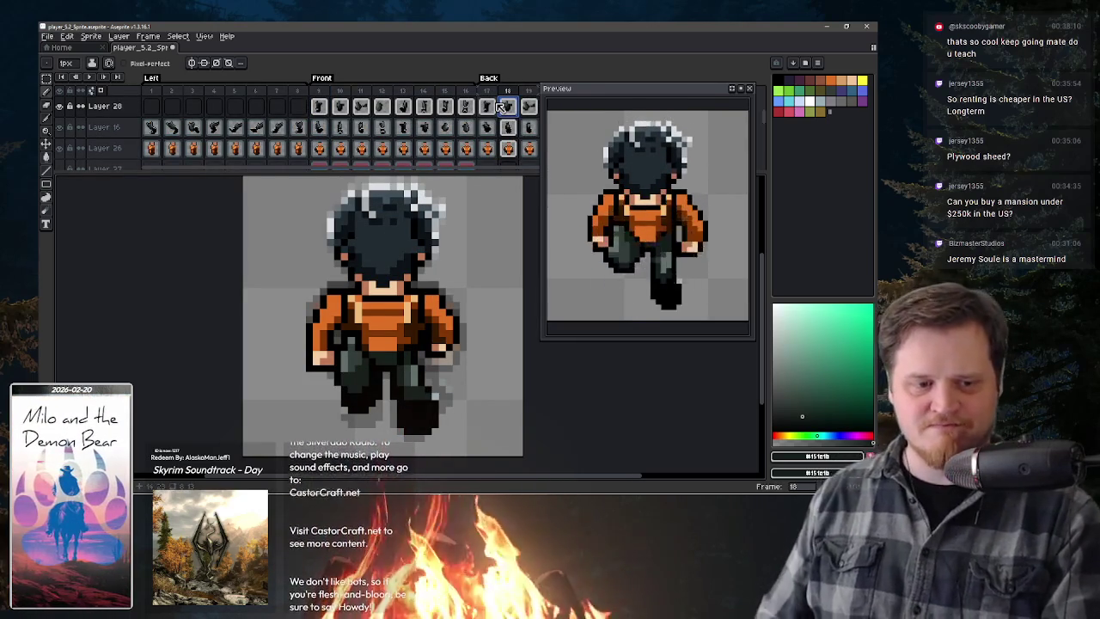
- Make the timeline taller to show more layer rows and go to back-view frame 17
{"action": "scroll", "coordinate": [520, 155], "scroll_direction": "right", "scroll_amount": 3}
{"action": "scroll", "coordinate": [520, 155], "scroll_direction": "right", "scroll_amount": 3}
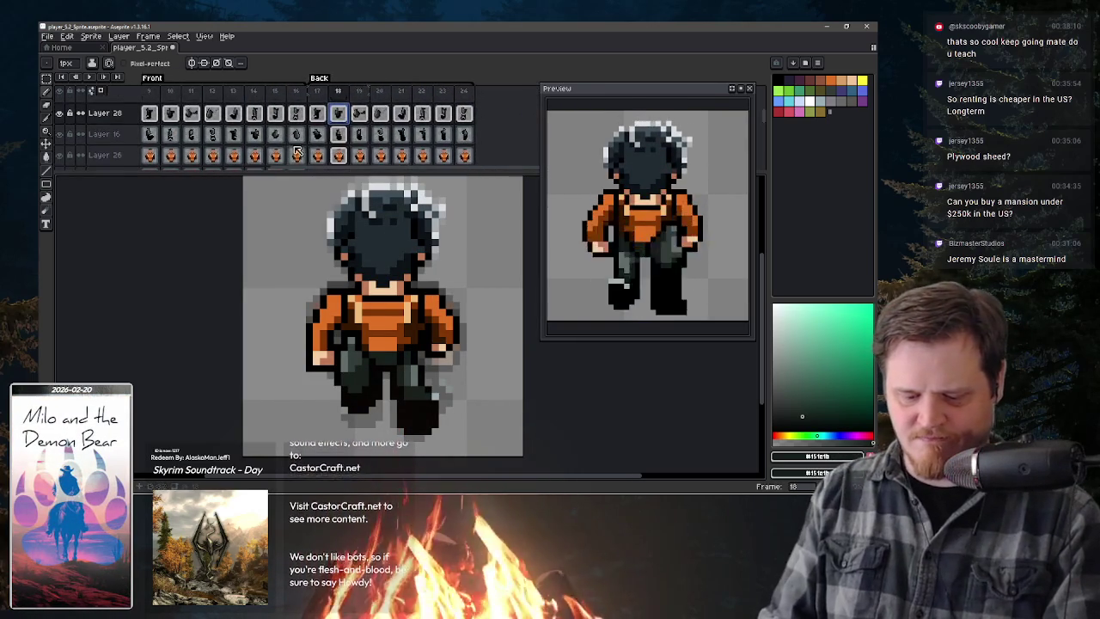
{"action": "left_click", "coordinate": [380, 135]}
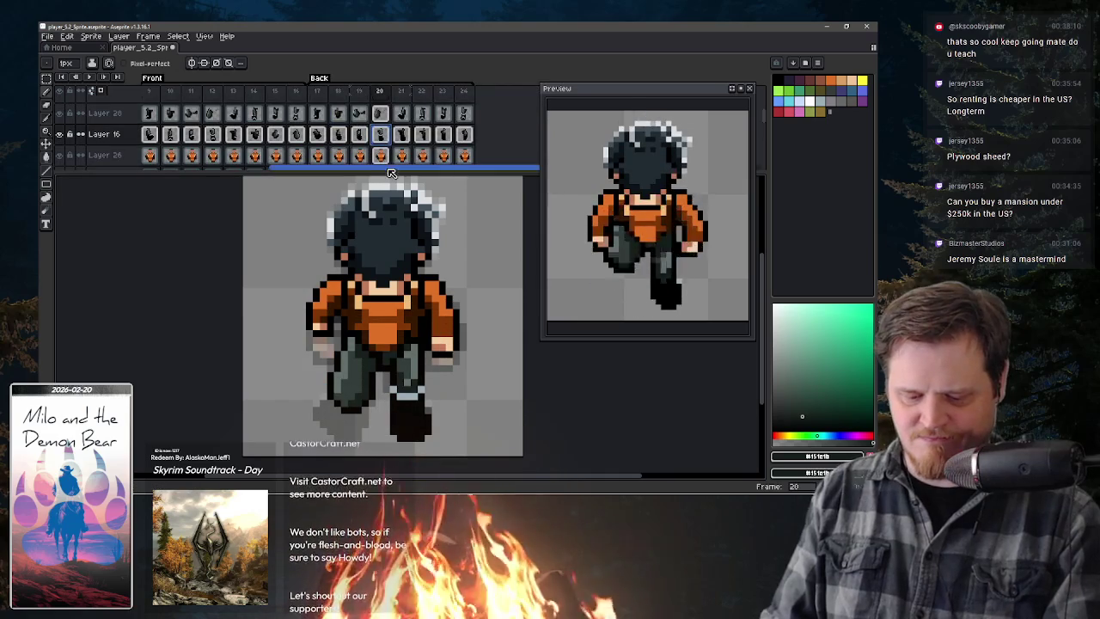
{"action": "left_click_drag", "start_coordinate": [381, 172], "coordinate": [377, 198]}
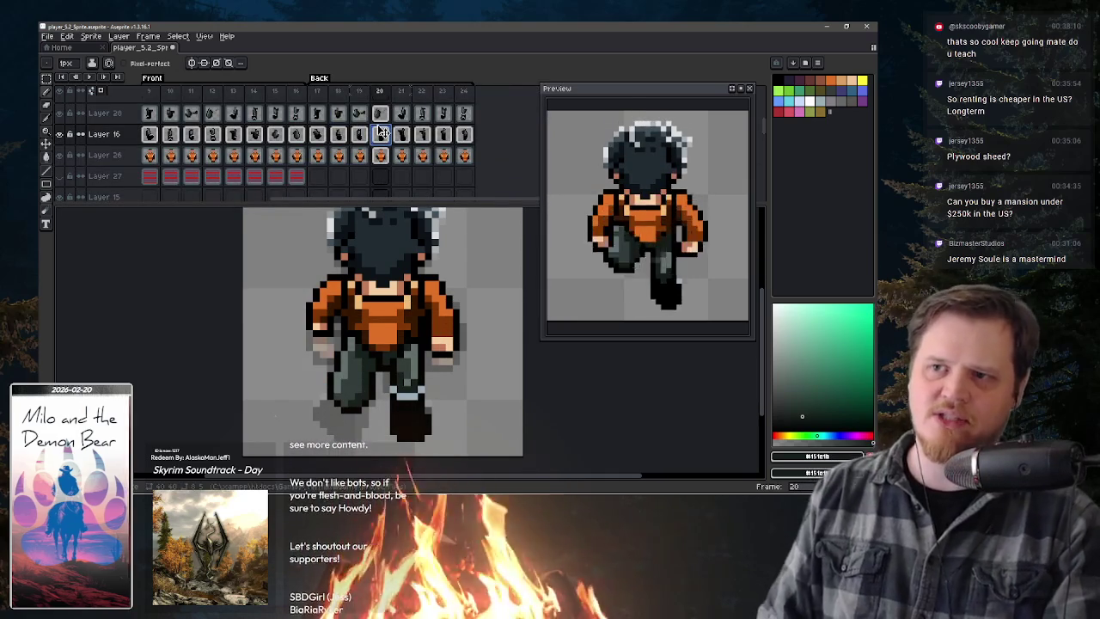
{"action": "scroll", "coordinate": [383, 146], "scroll_direction": "up", "scroll_amount": 1}
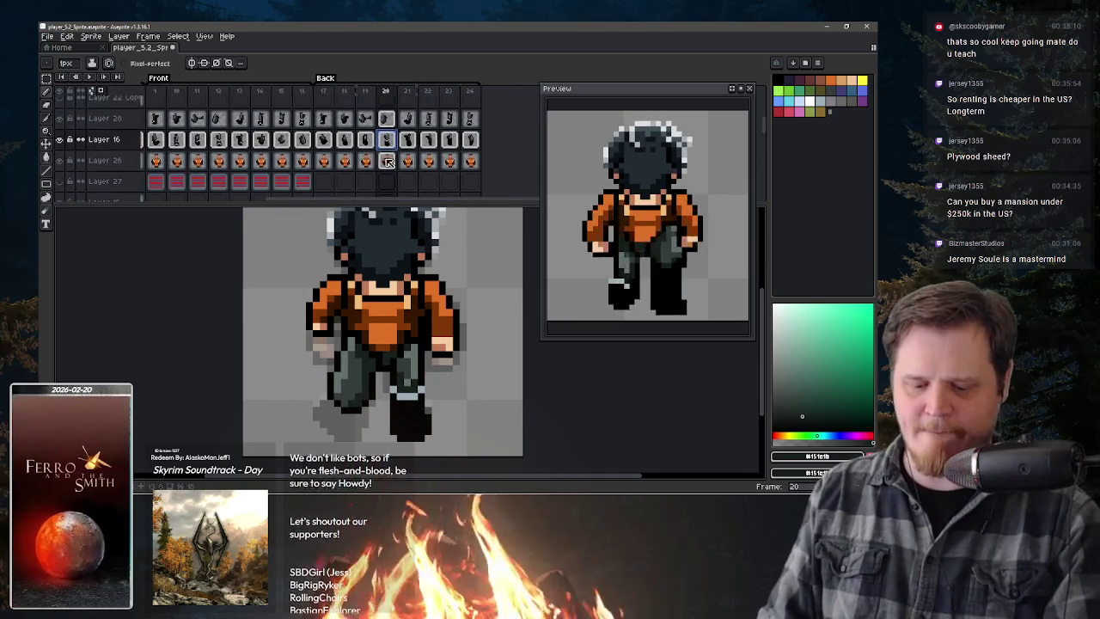
{"action": "left_click", "coordinate": [325, 139]}
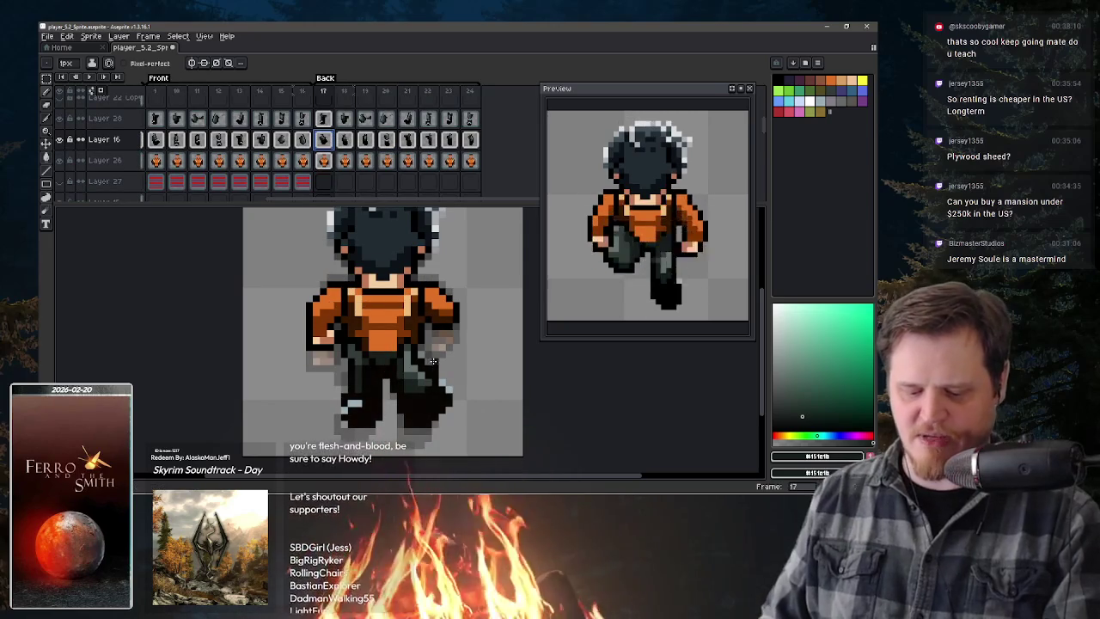
- Retouch frame 17's legs in black and dark green, comparing against frame 18
{"action": "key", "text": "b"}
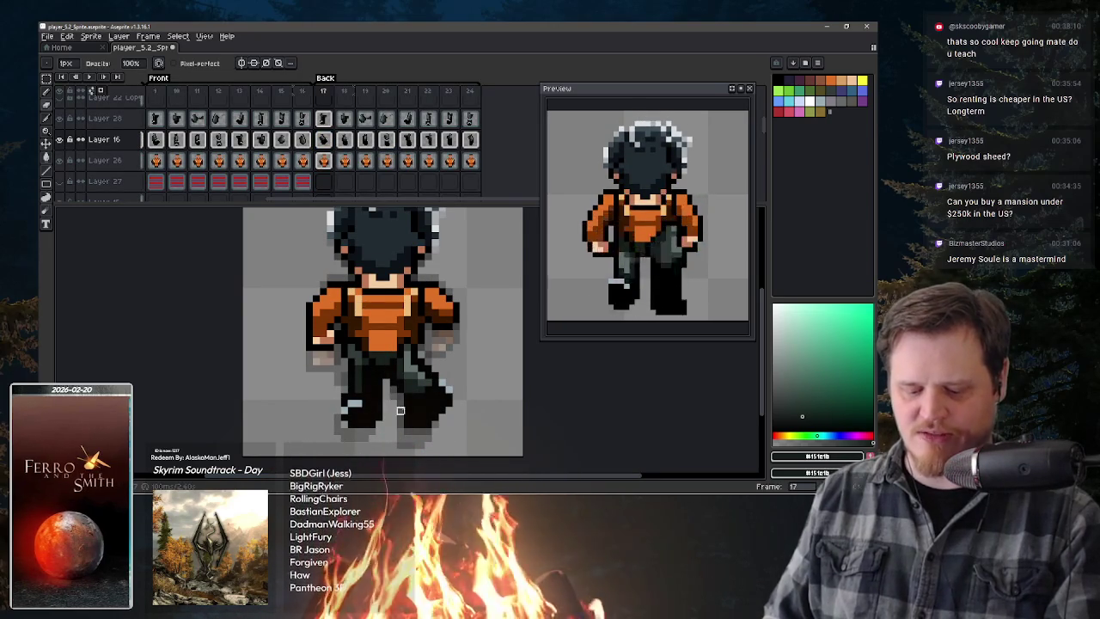
{"action": "key", "text": "e"}
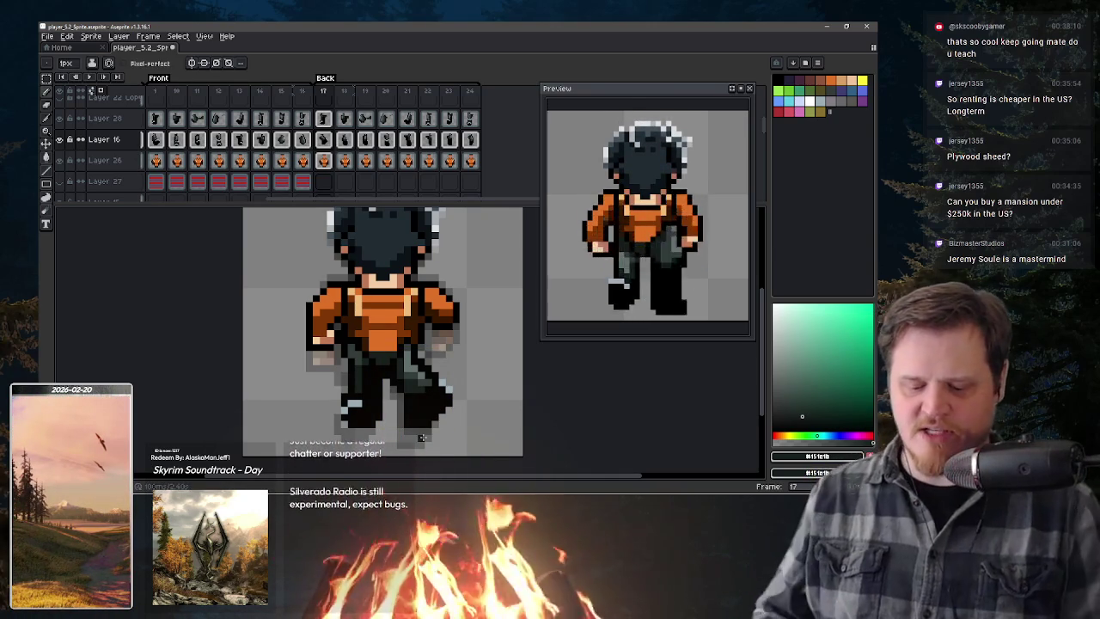
{"action": "key", "text": "Right"}
{"action": "key", "text": "Left"}
{"action": "key", "text": "Right"}
{"action": "key", "text": "Left"}
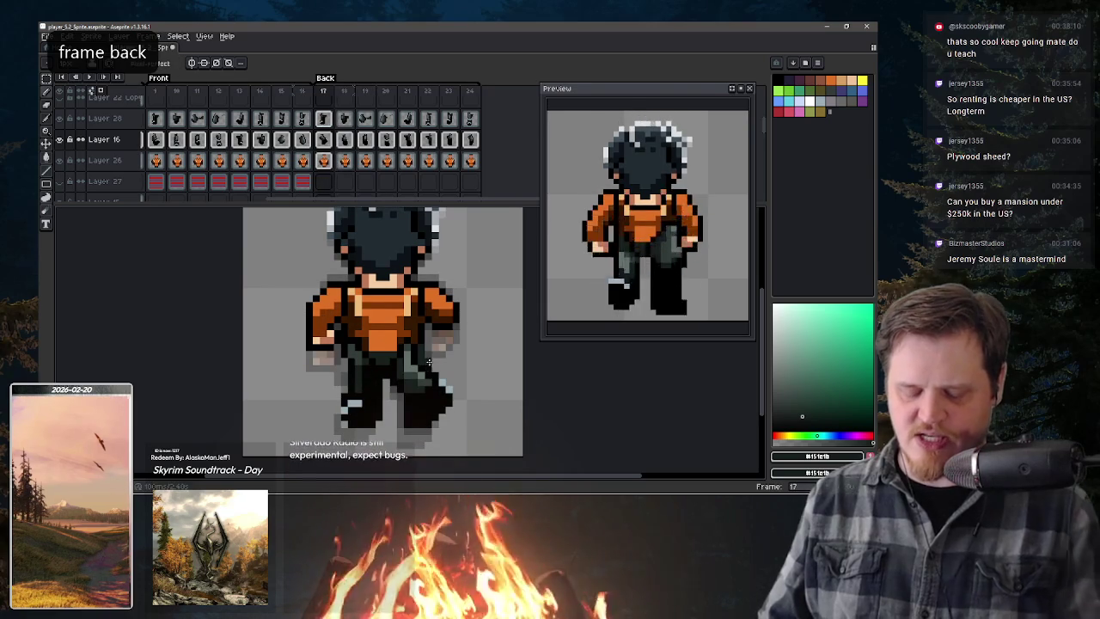
{"action": "left_click", "coordinate": [417, 348], "text": "alt"}
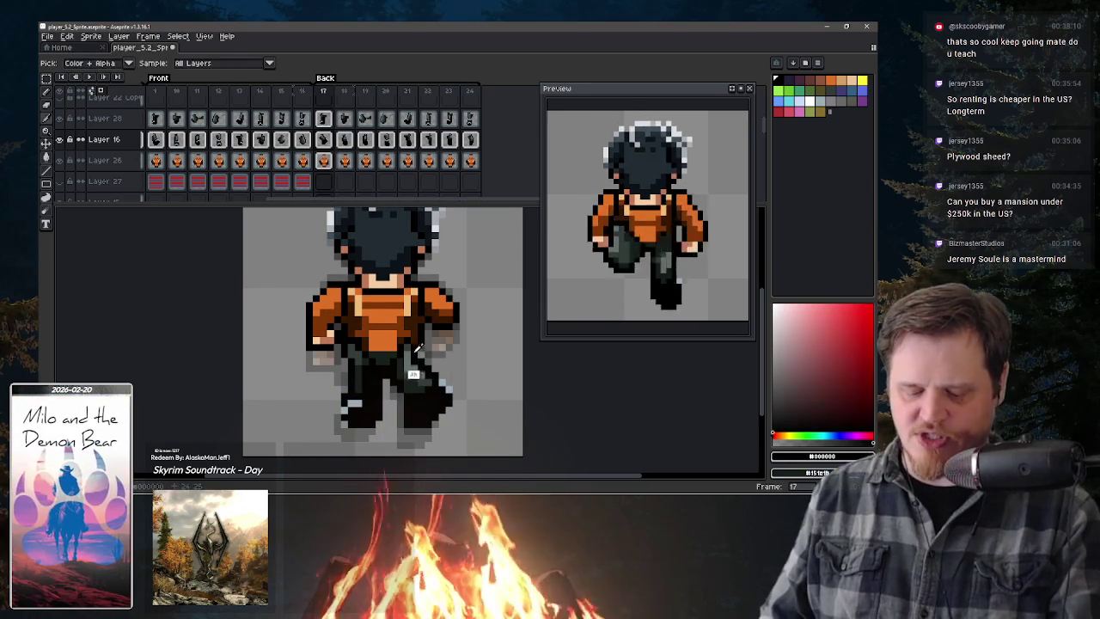
{"action": "left_click", "coordinate": [424, 372], "text": "alt"}
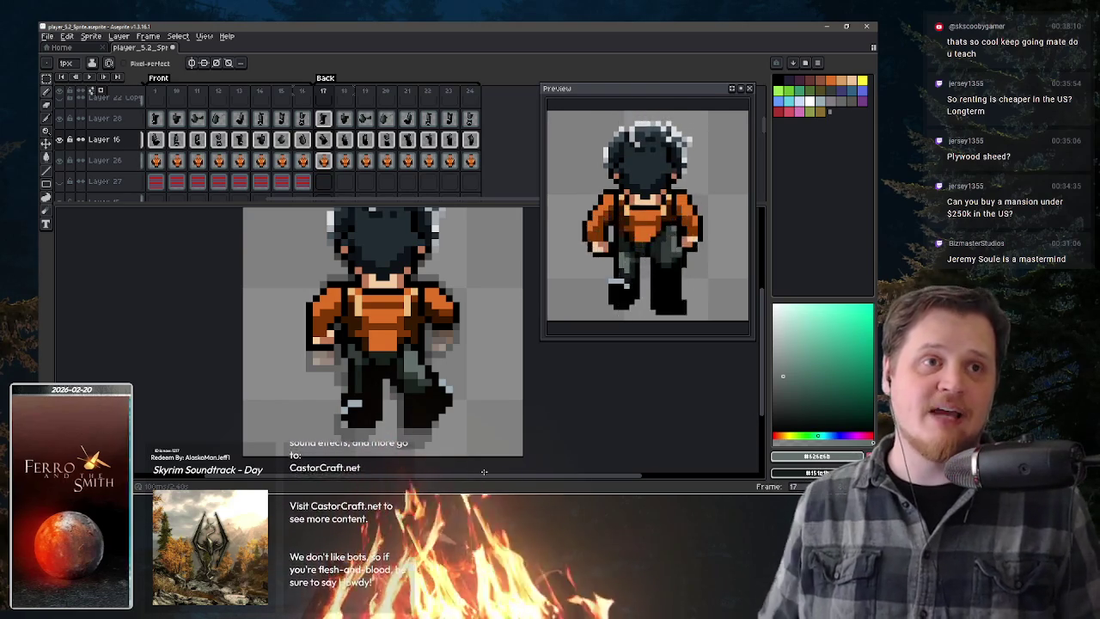
{"action": "key", "text": "space"}
{"action": "mouse_move", "coordinate": [442, 379]}
{"action": "left_mouse_down"}
{"action": "mouse_move", "coordinate": [444, 367]}
{"action": "mouse_move", "coordinate": [430, 381]}
{"action": "left_mouse_up"}
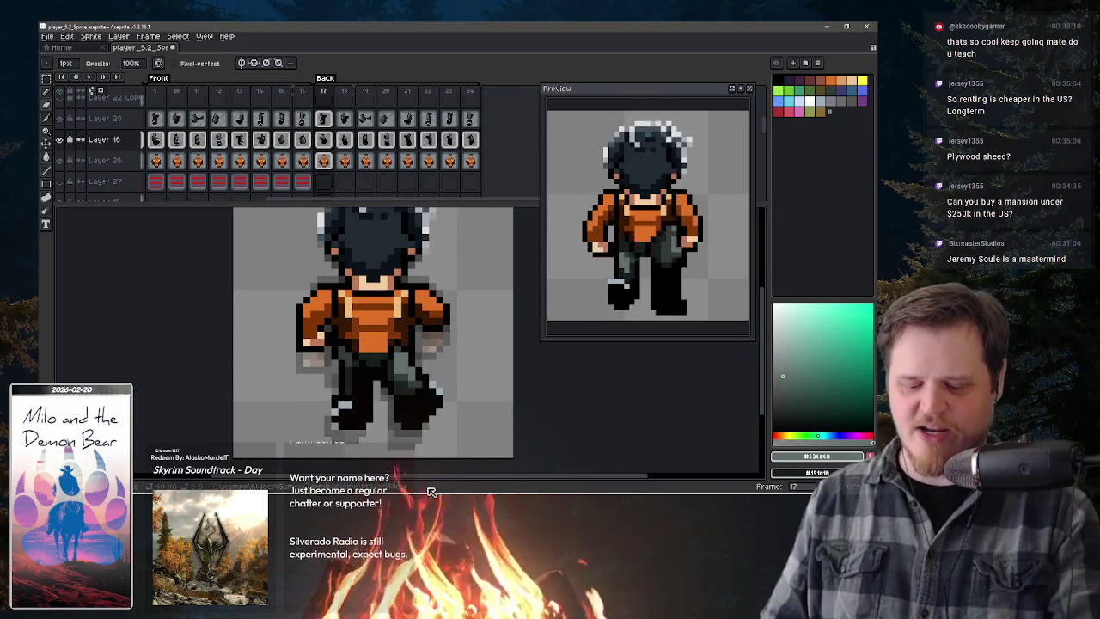
- Step forward to frame 21, sample a light grey, and undo the last stroke there
{"action": "key", "text": "period"}
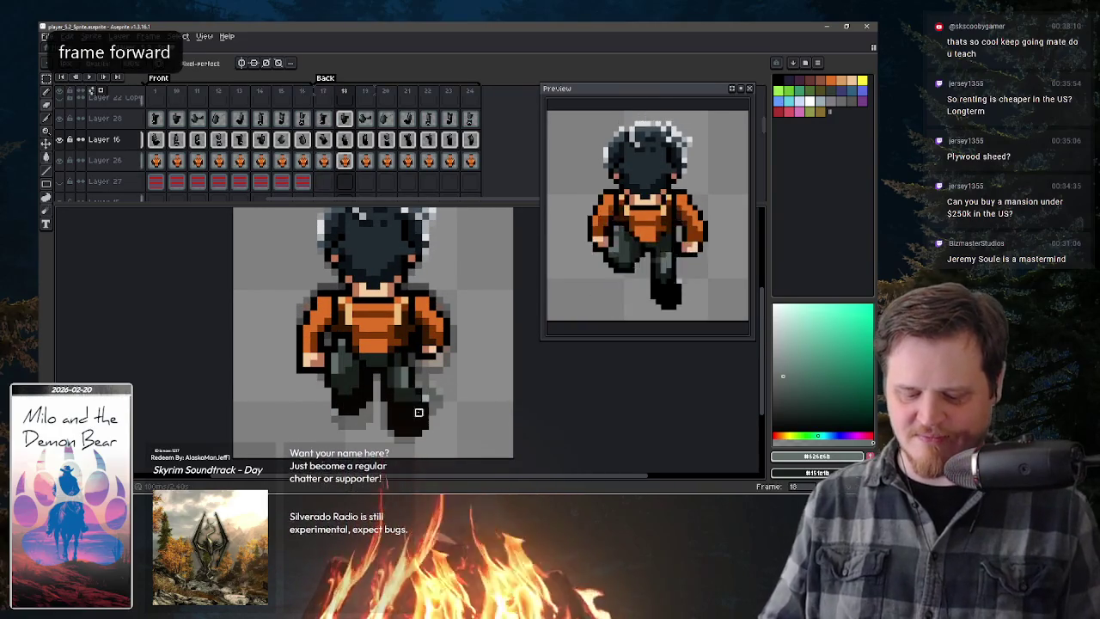
{"action": "key", "text": "period"}
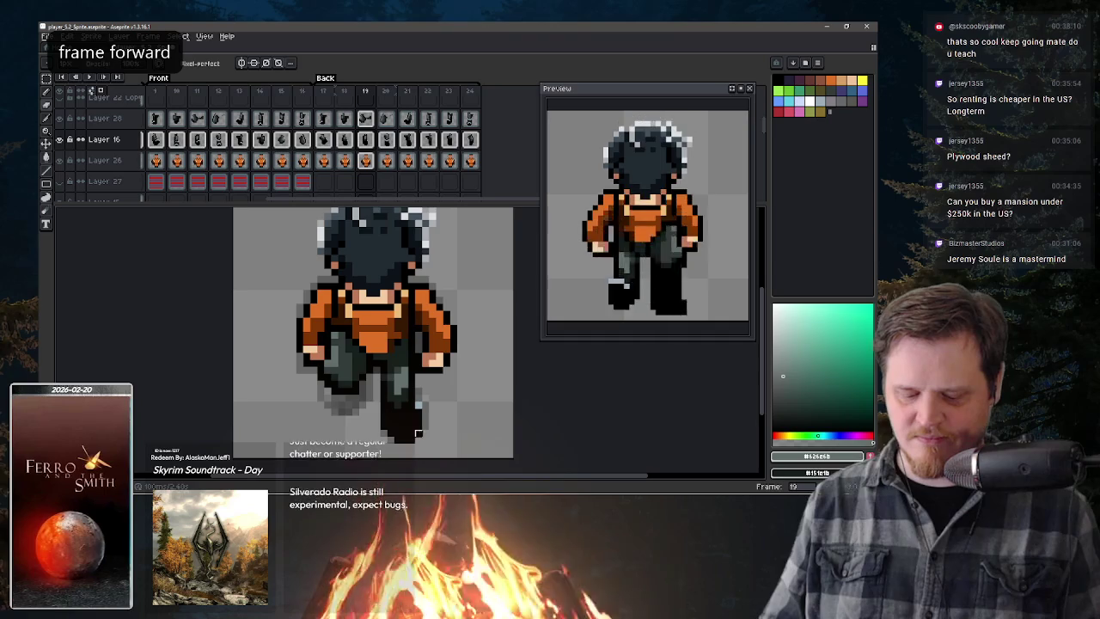
{"action": "key", "text": "period"}
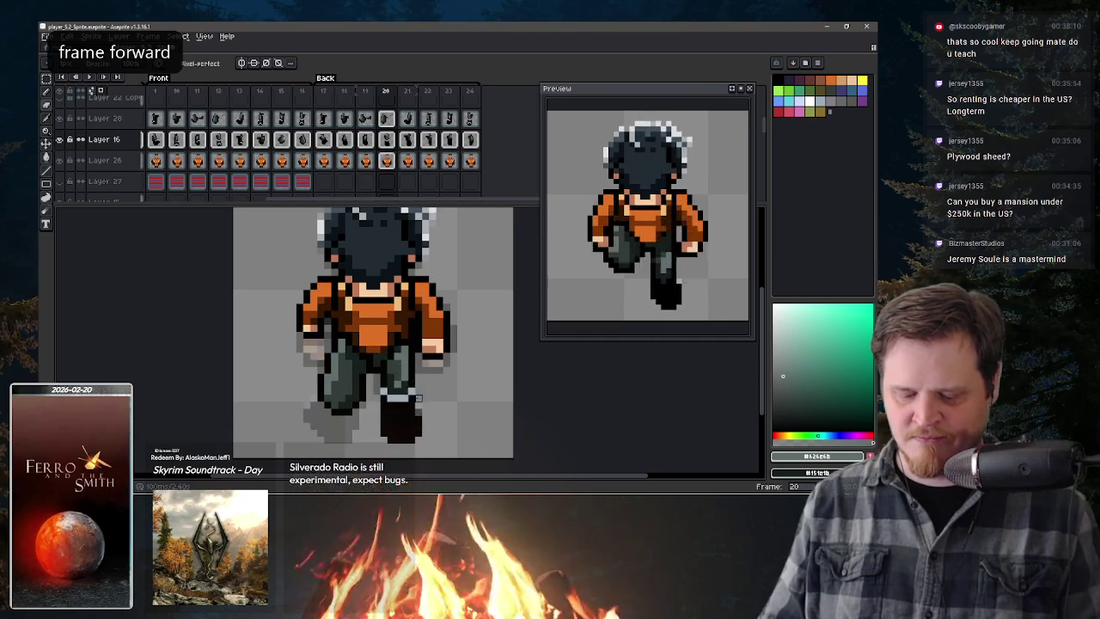
{"action": "key", "text": "period"}
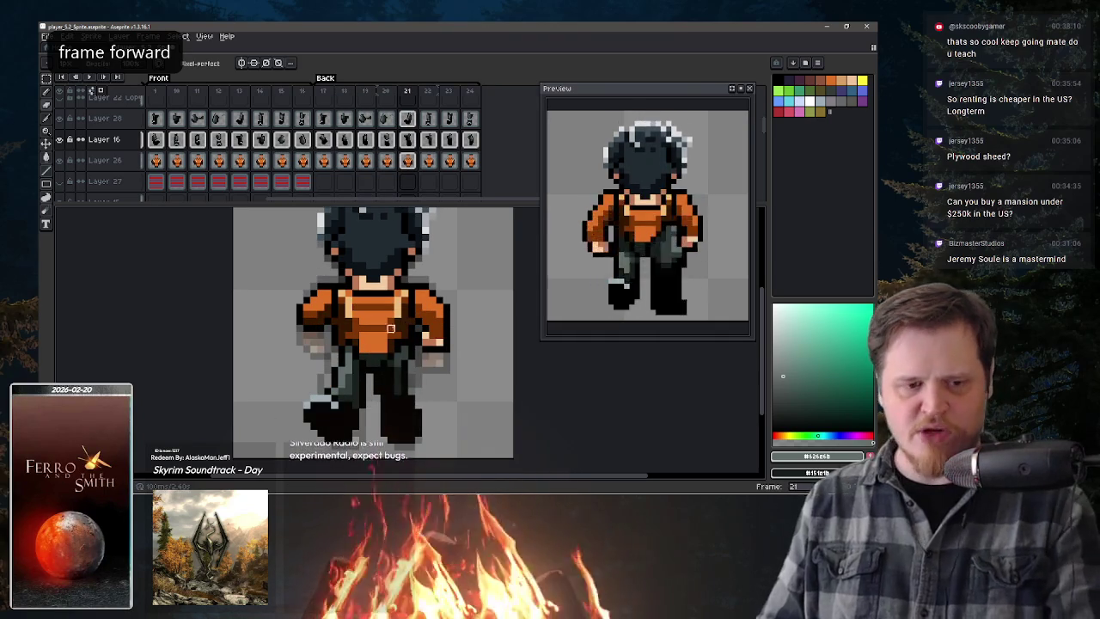
{"action": "left_click", "coordinate": [332, 420], "text": "alt"}
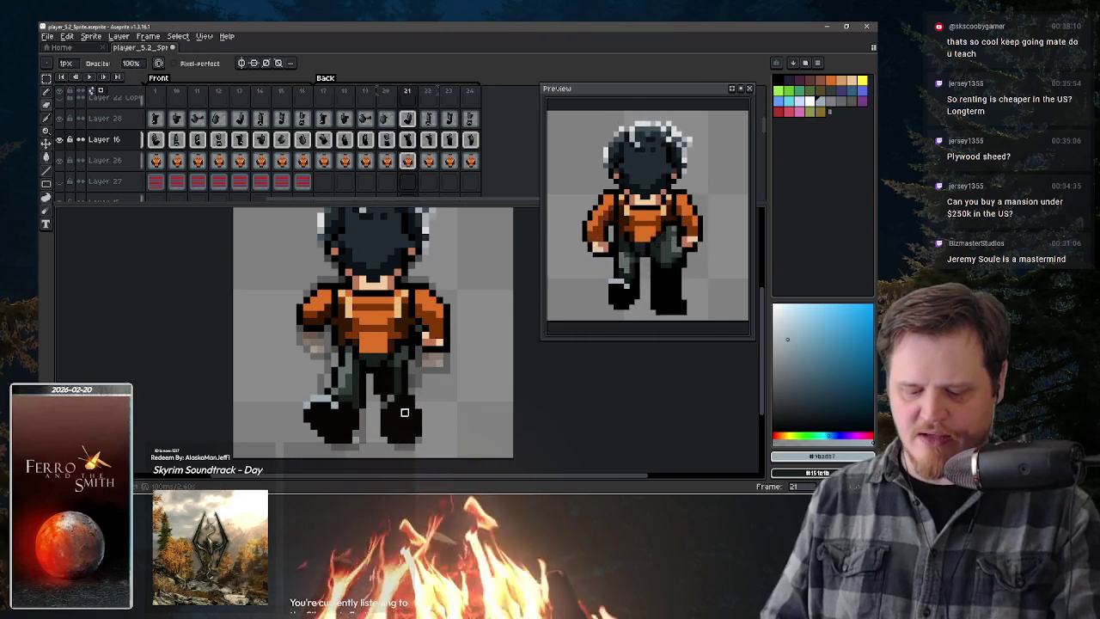
{"action": "key", "text": "e"}
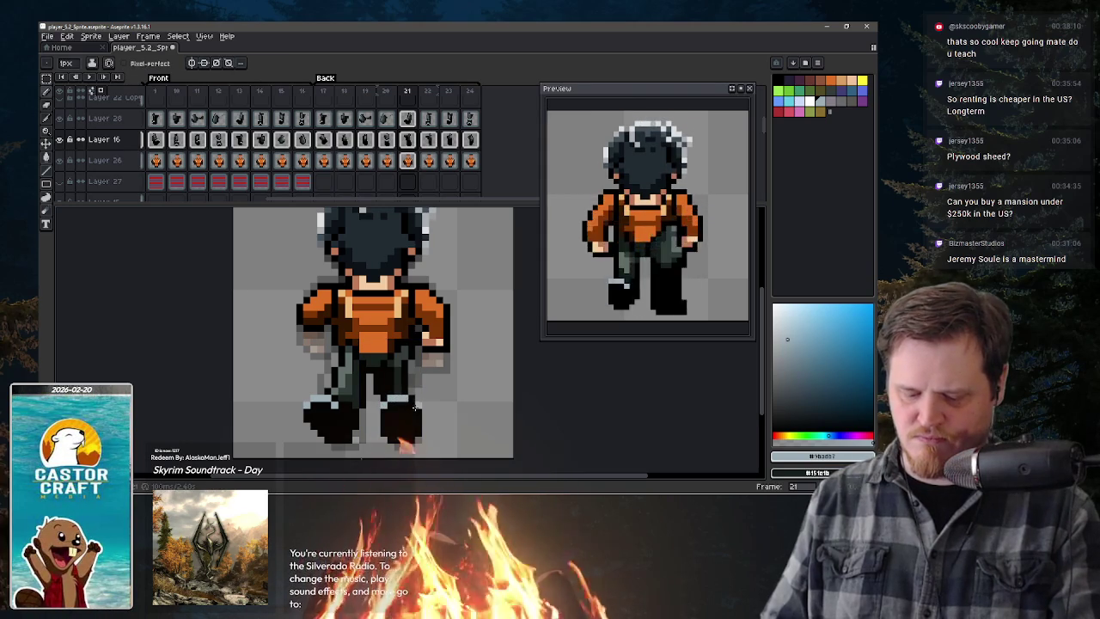
{"action": "key", "text": "ctrl+z"}
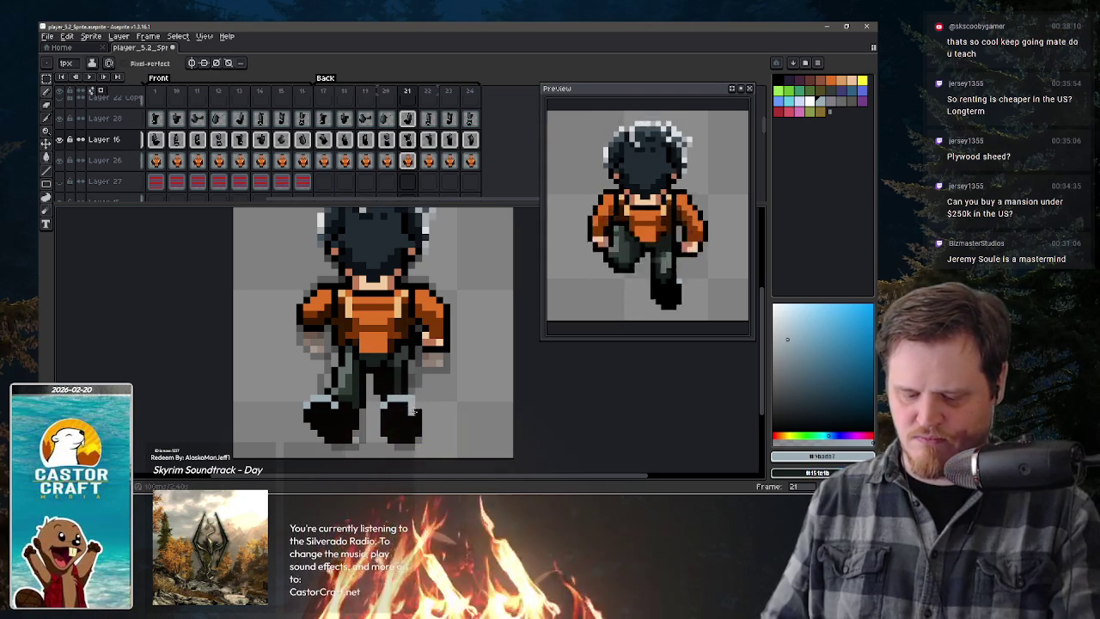
- Add light grey boot highlights on frames 22 and 23, ending on frame 24
{"action": "key", "text": "Right"}
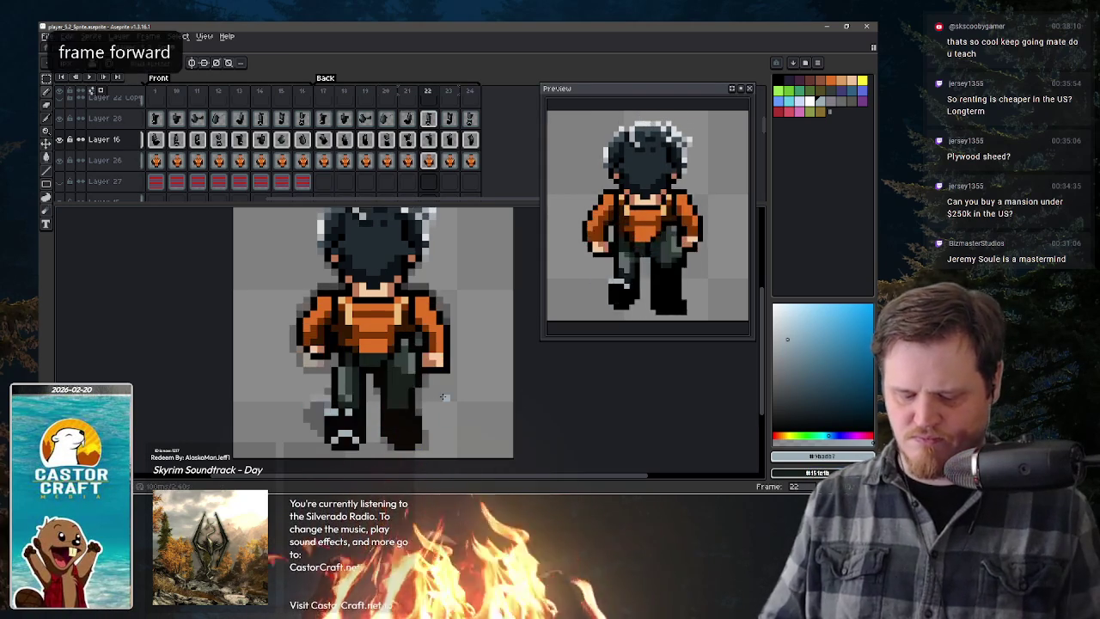
{"action": "left_click_drag", "start_coordinate": [393, 405], "coordinate": [414, 405]}
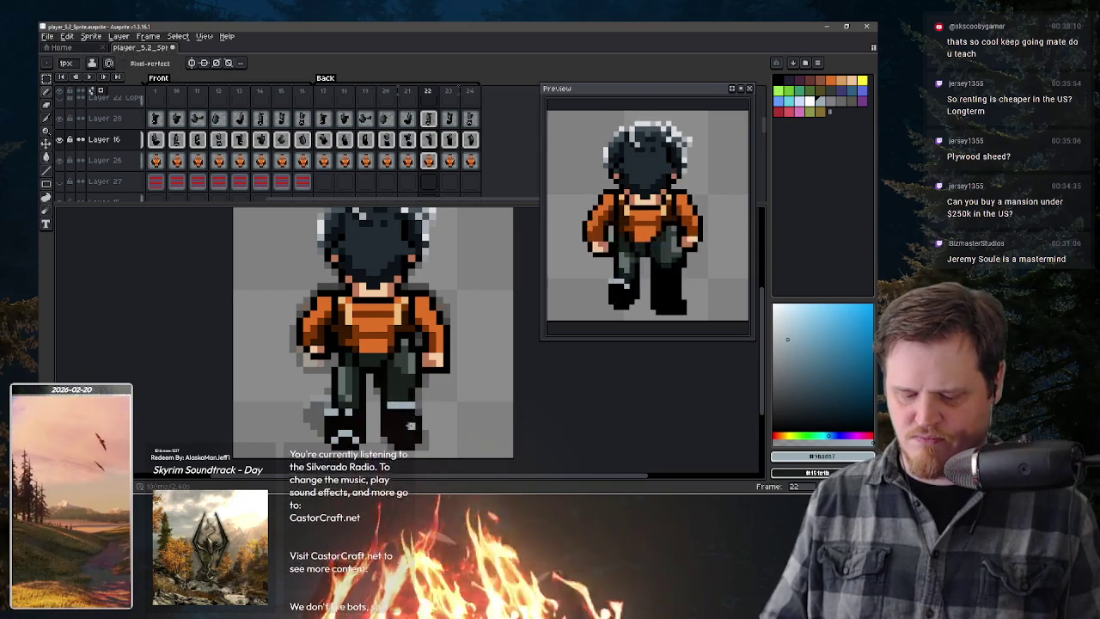
{"action": "key", "text": "Right"}
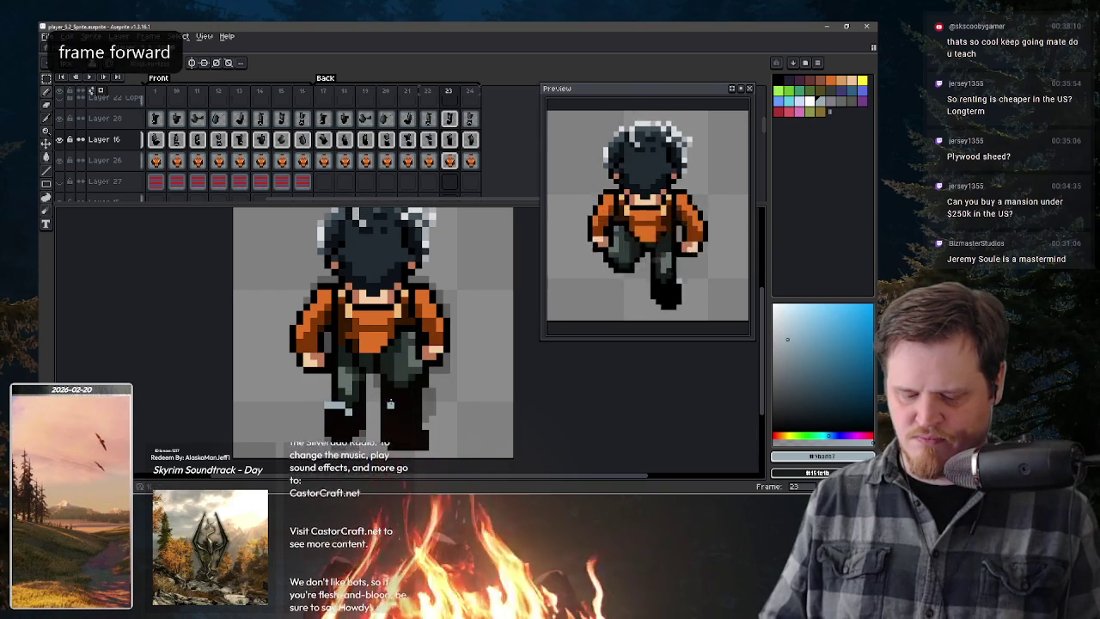
{"action": "left_click", "coordinate": [397, 398]}
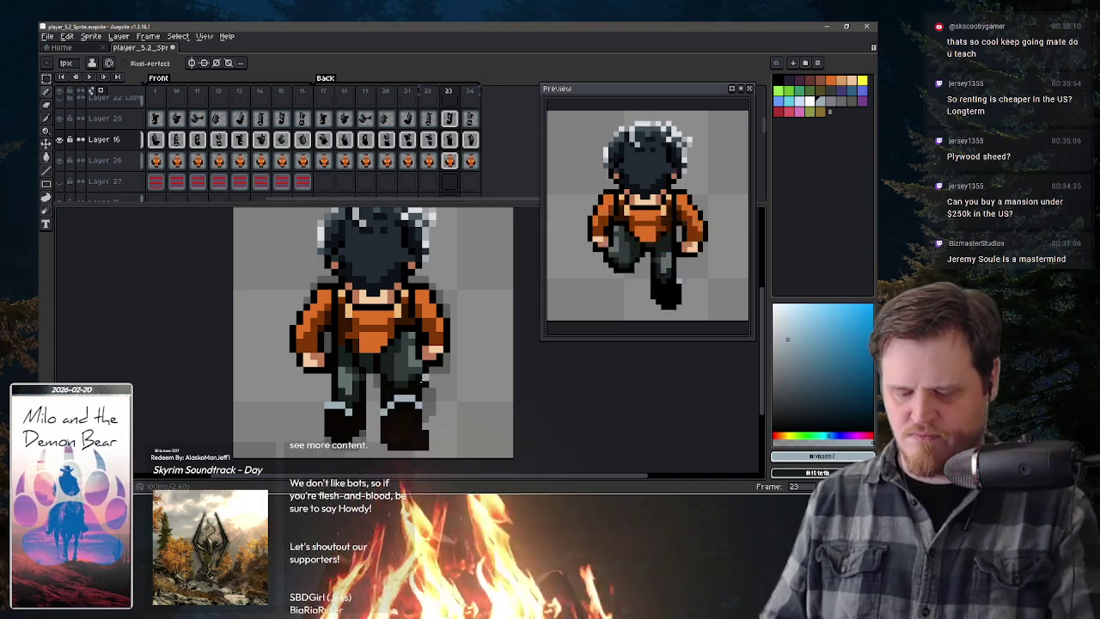
{"action": "key", "text": "b"}
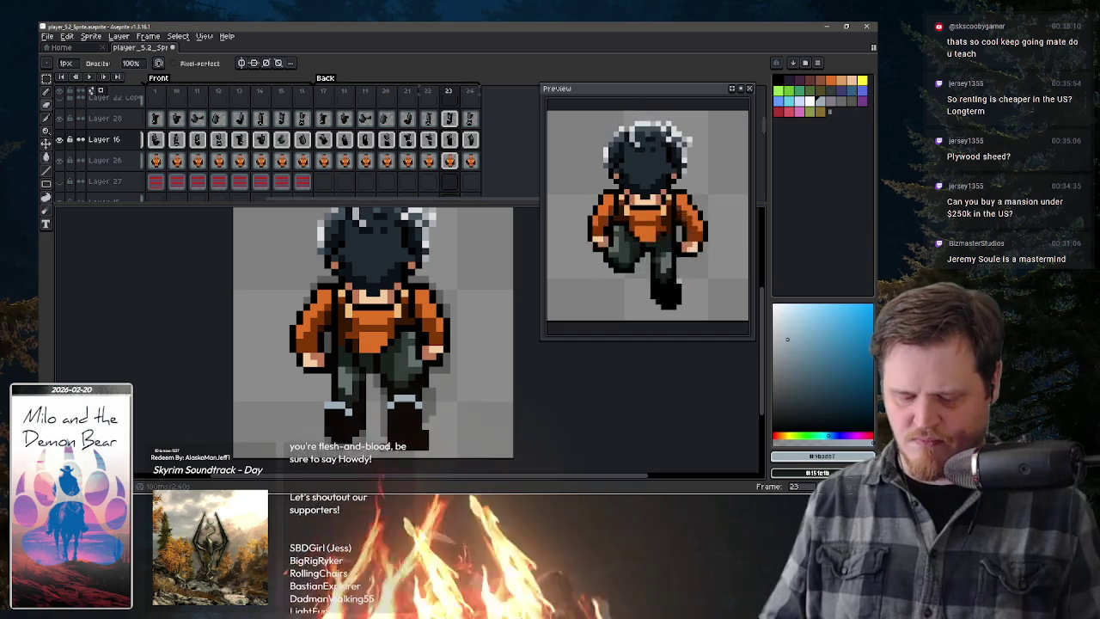
{"action": "key", "text": "Right"}
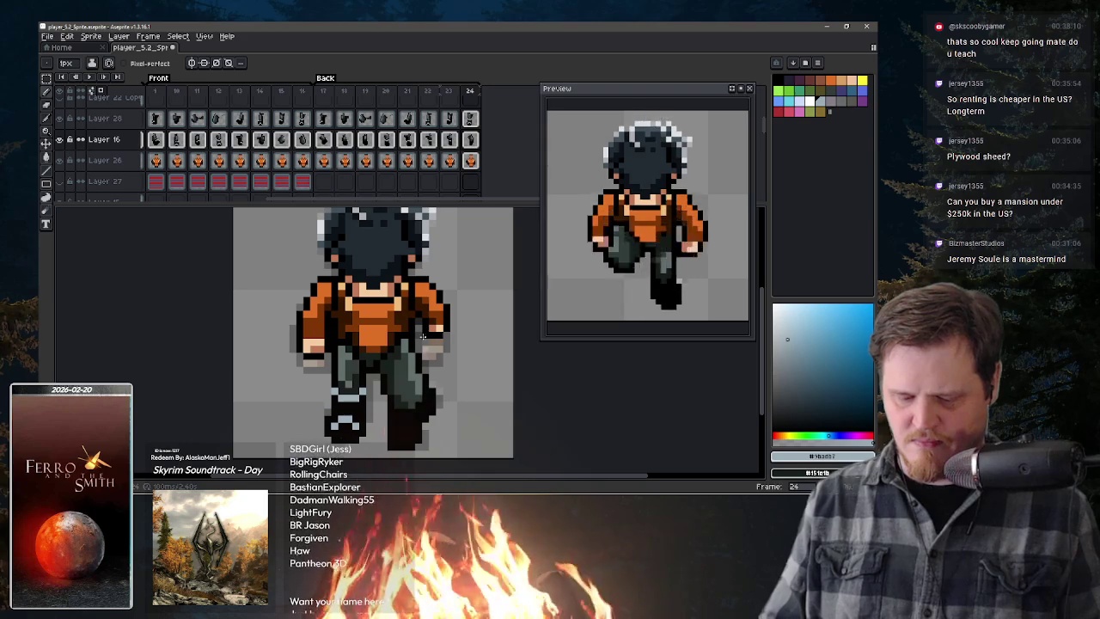
{"action": "left_click", "coordinate": [324, 140]}
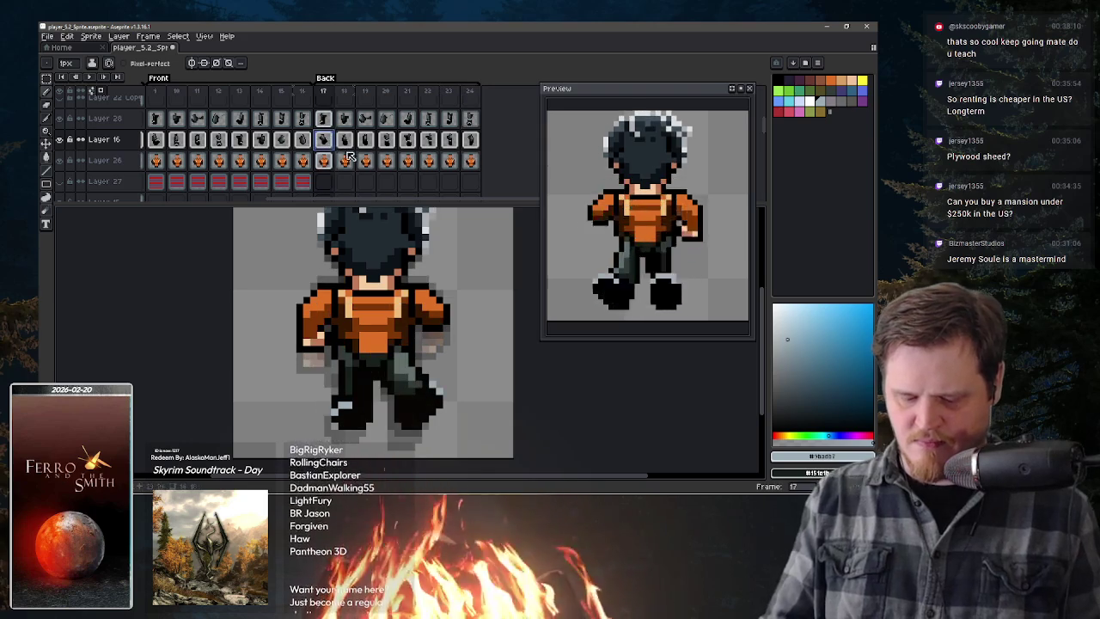
{"action": "left_click", "coordinate": [471, 141]}
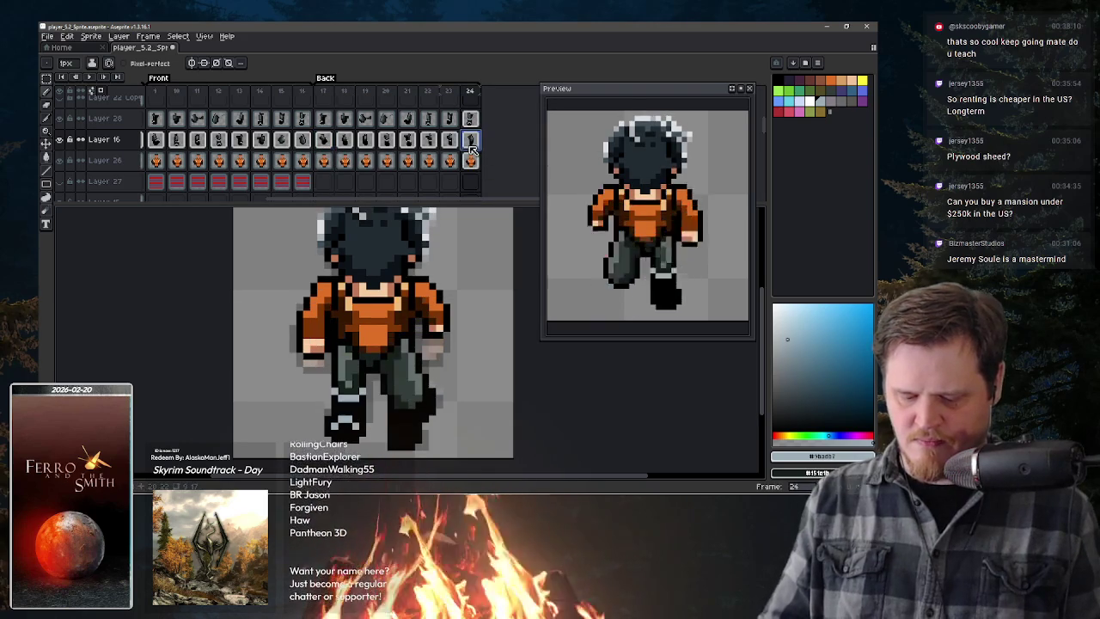
{"action": "left_click", "coordinate": [393, 405], "text": "alt"}
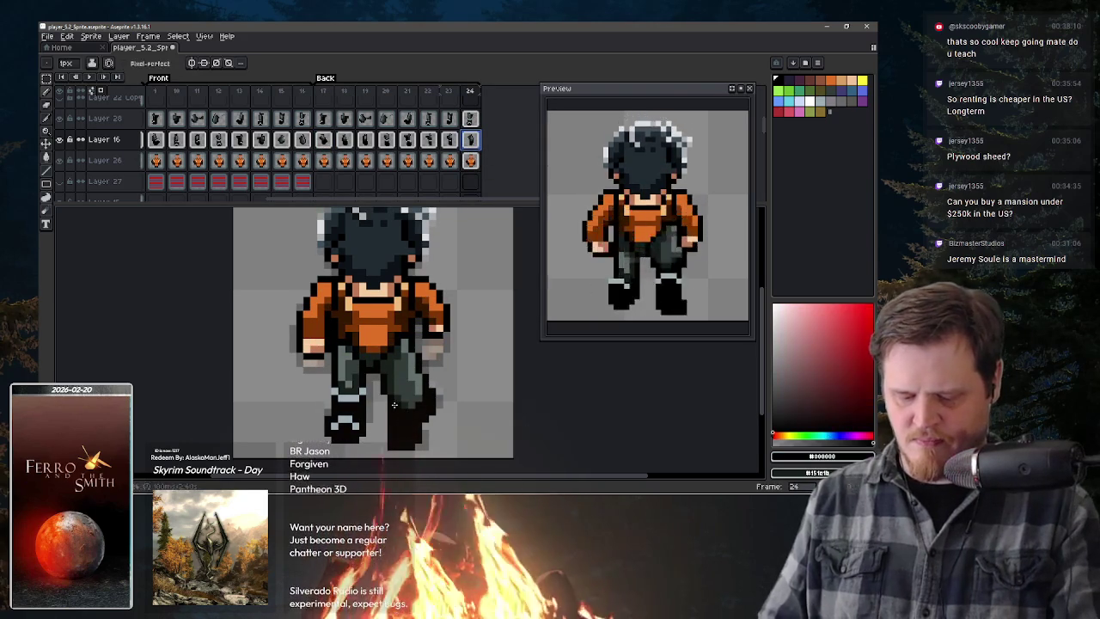
{"action": "key", "text": "alt"}
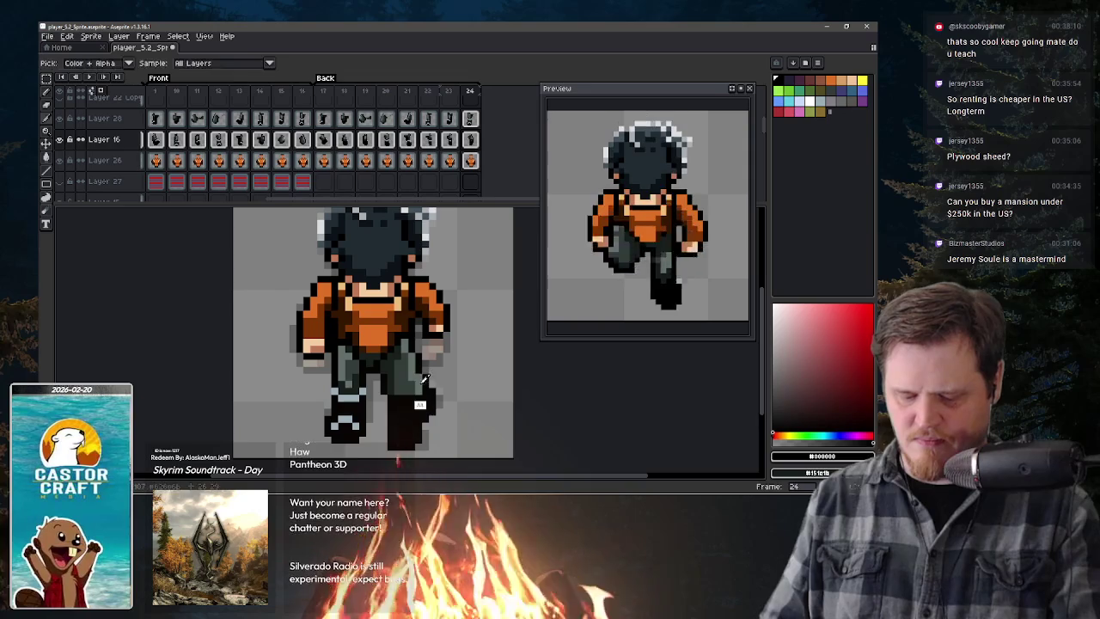
{"action": "left_click", "coordinate": [422, 378], "text": "alt"}
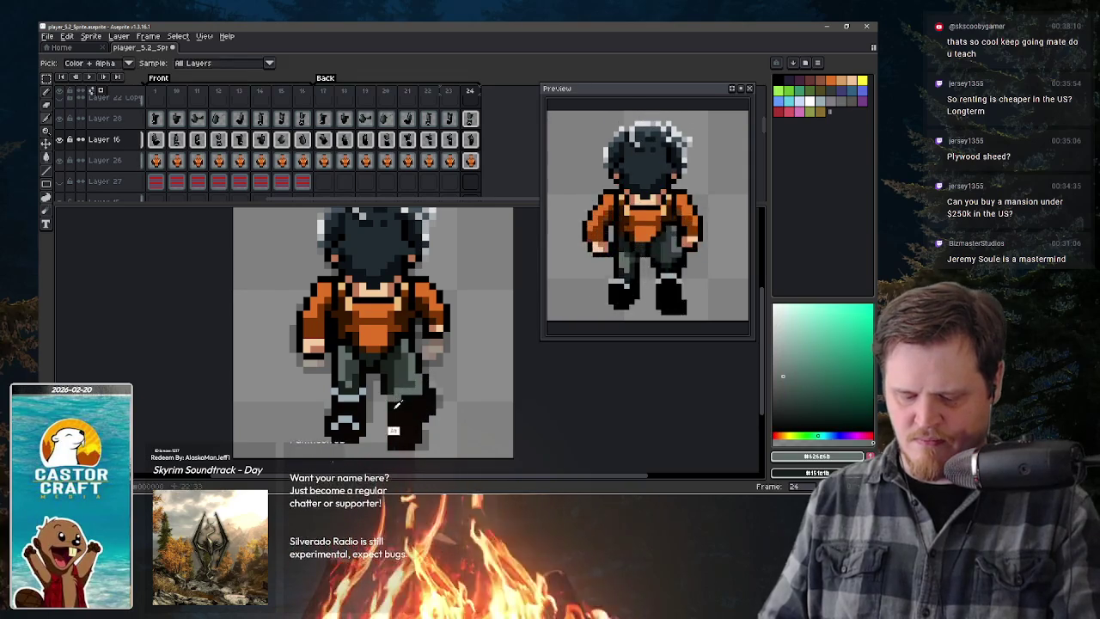
{"action": "left_click", "coordinate": [401, 431], "text": "alt"}
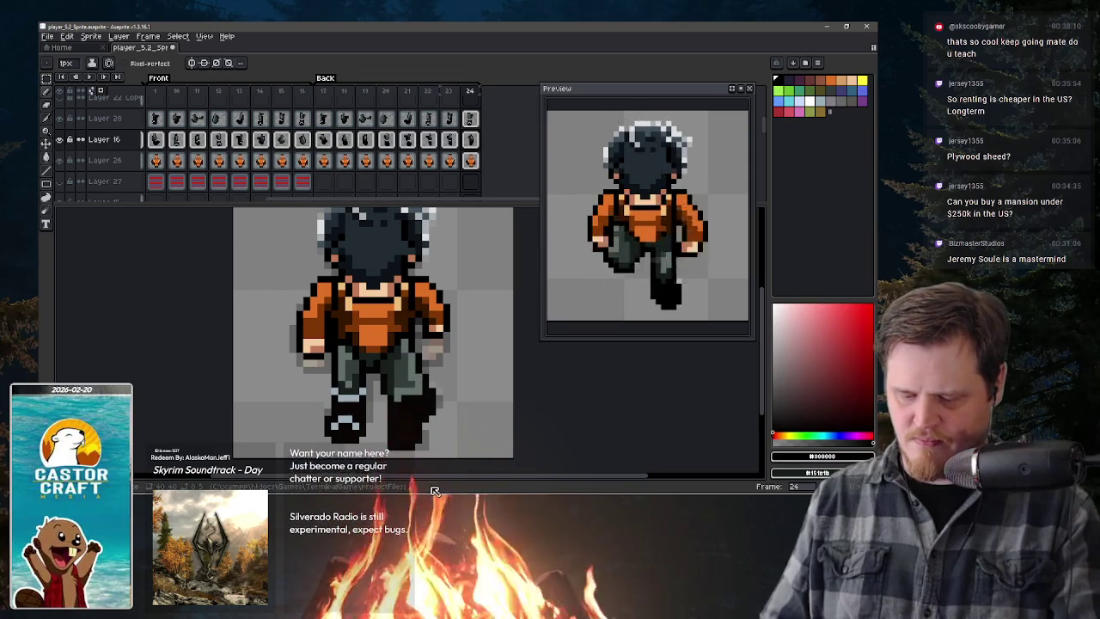
{"action": "key", "text": "alt"}
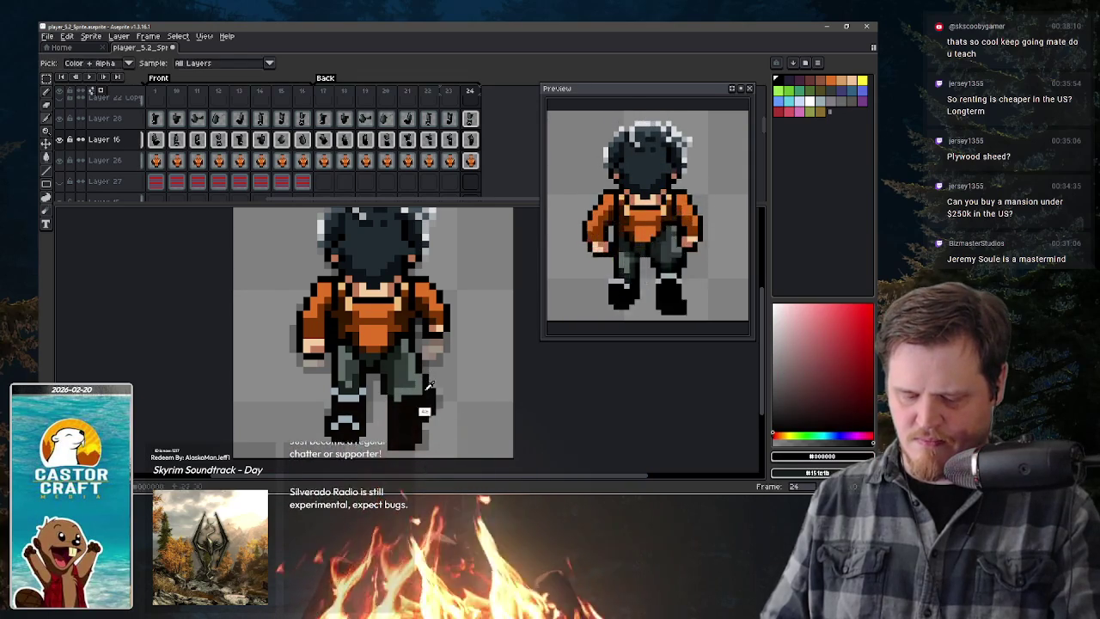
{"action": "left_click", "coordinate": [383, 391], "text": "alt"}
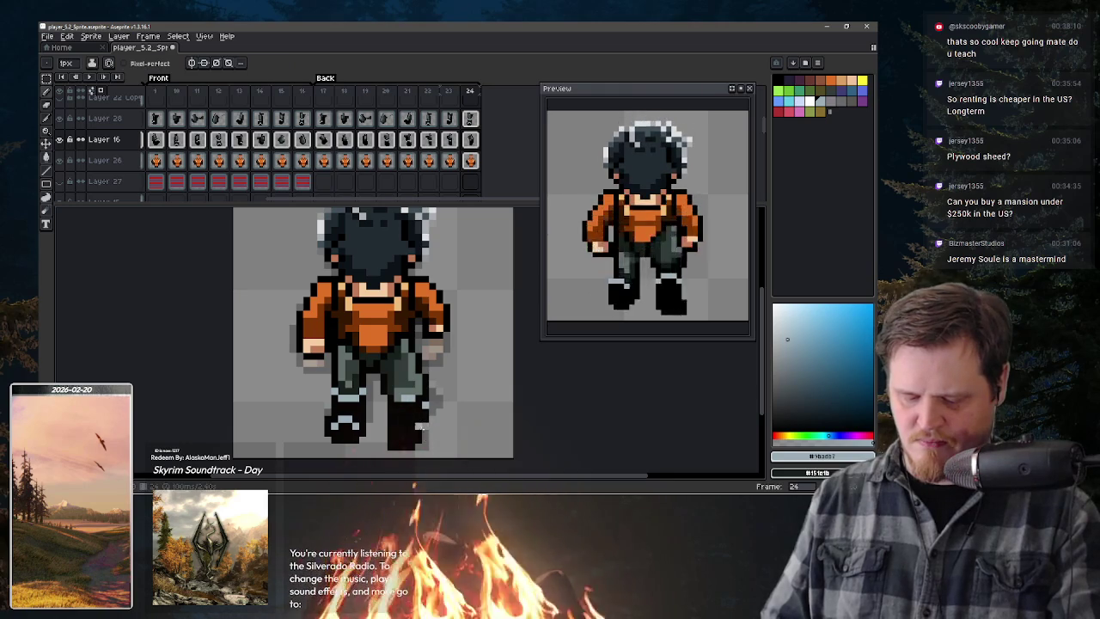
{"action": "left_click", "coordinate": [420, 428], "text": "alt"}
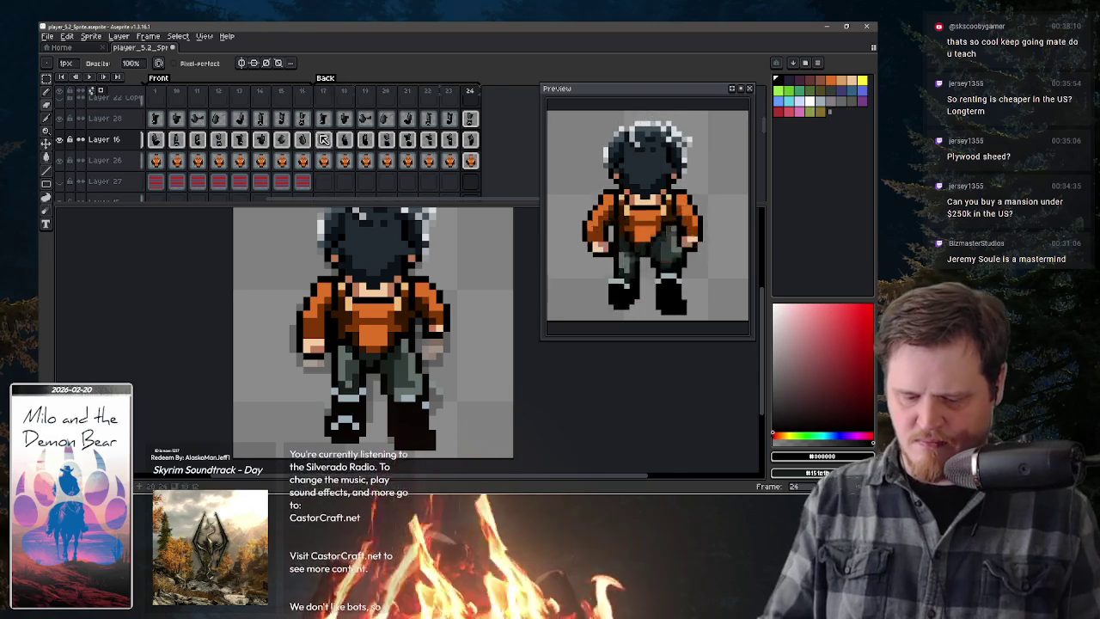
{"action": "key", "text": "Home"}
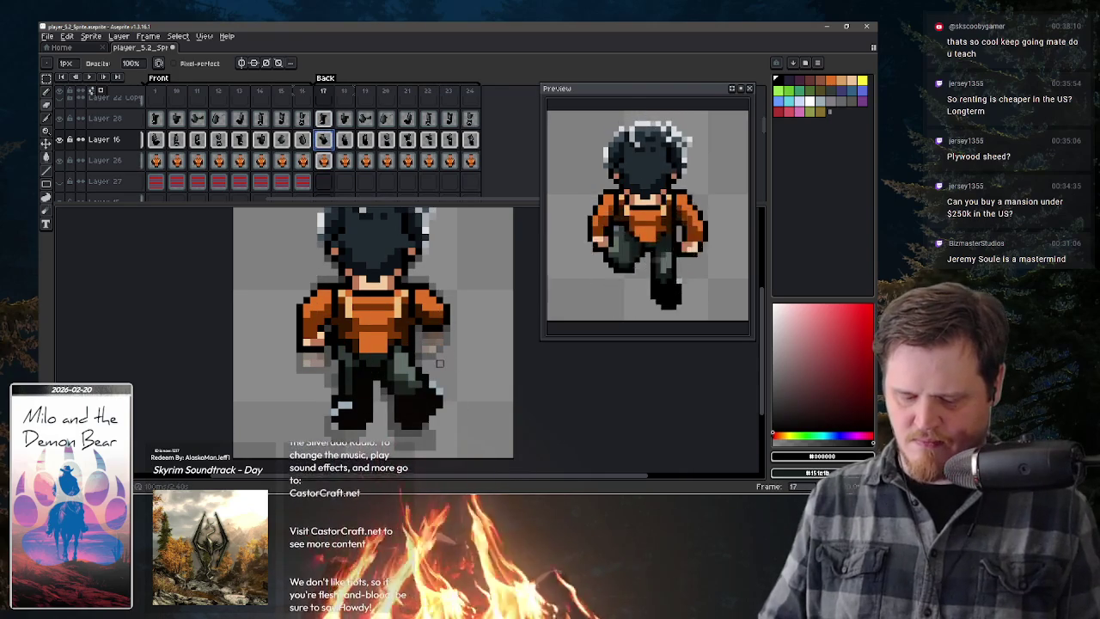
{"action": "key", "text": "period"}
{"action": "key", "text": "period"}
{"action": "key", "text": "period"}
{"action": "key", "text": "period"}
{"action": "key", "text": "period"}
{"action": "key", "text": "period"}
{"action": "key", "text": "period"}
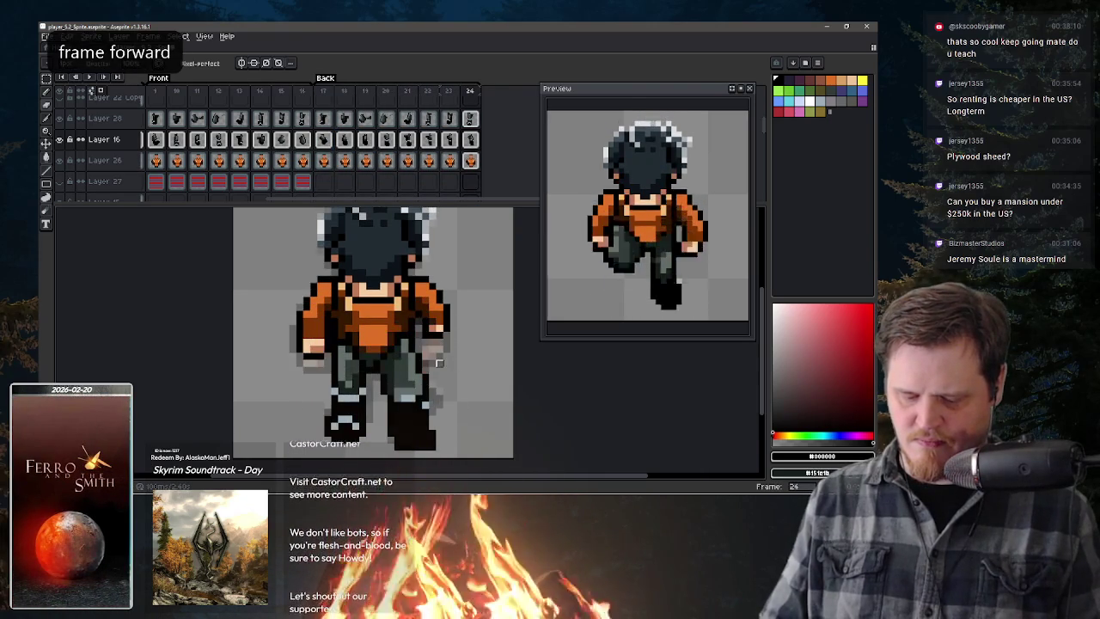
{"action": "key", "text": "comma"}
{"action": "key", "text": "comma"}
{"action": "key", "text": "period"}
{"action": "key", "text": "comma"}
{"action": "key", "text": "comma"}
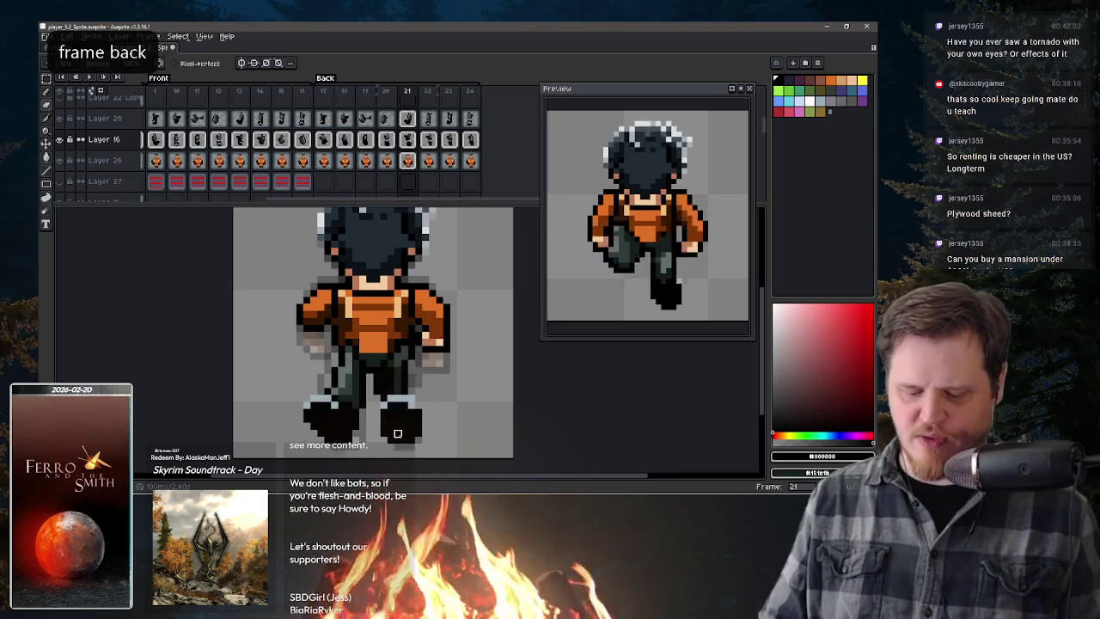
{"action": "key", "text": "period"}
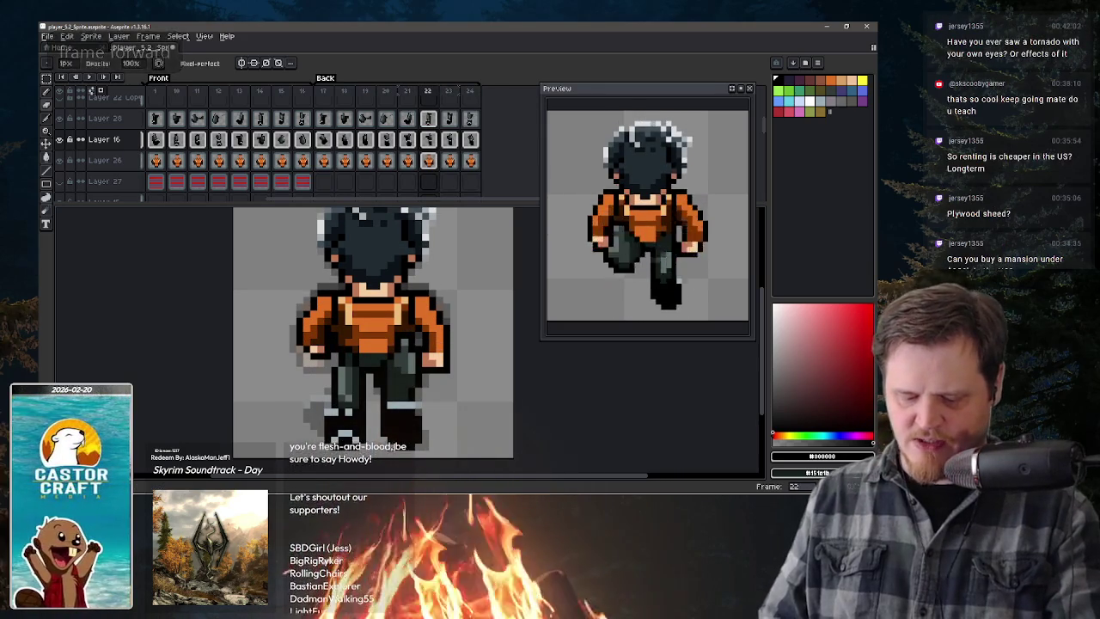
{"action": "key", "text": "period"}
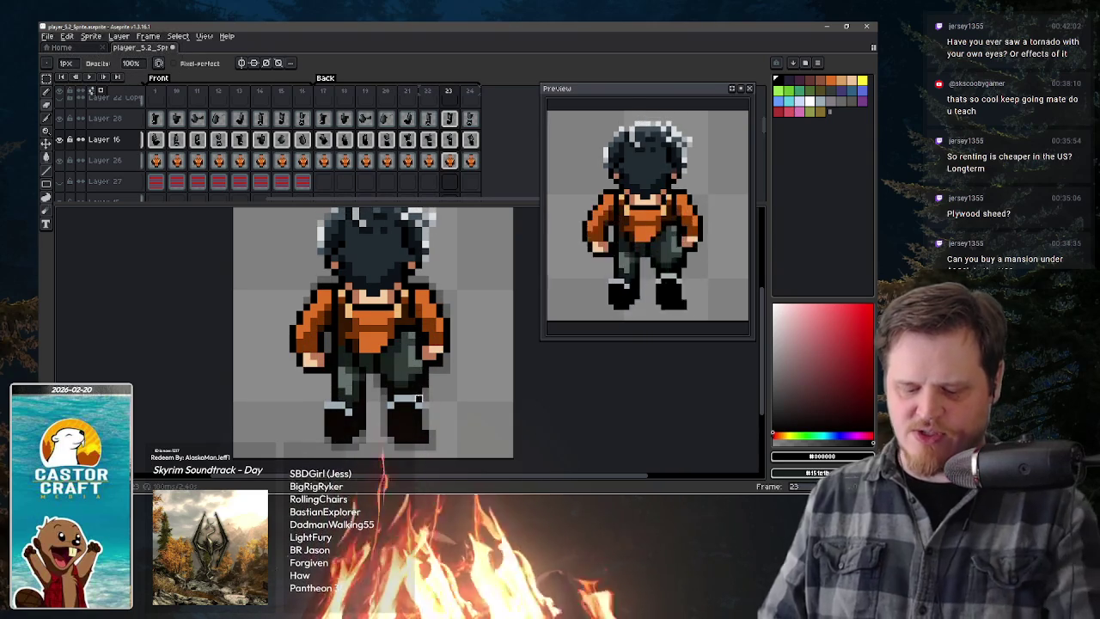
{"action": "left_click", "coordinate": [398, 369], "text": "alt"}
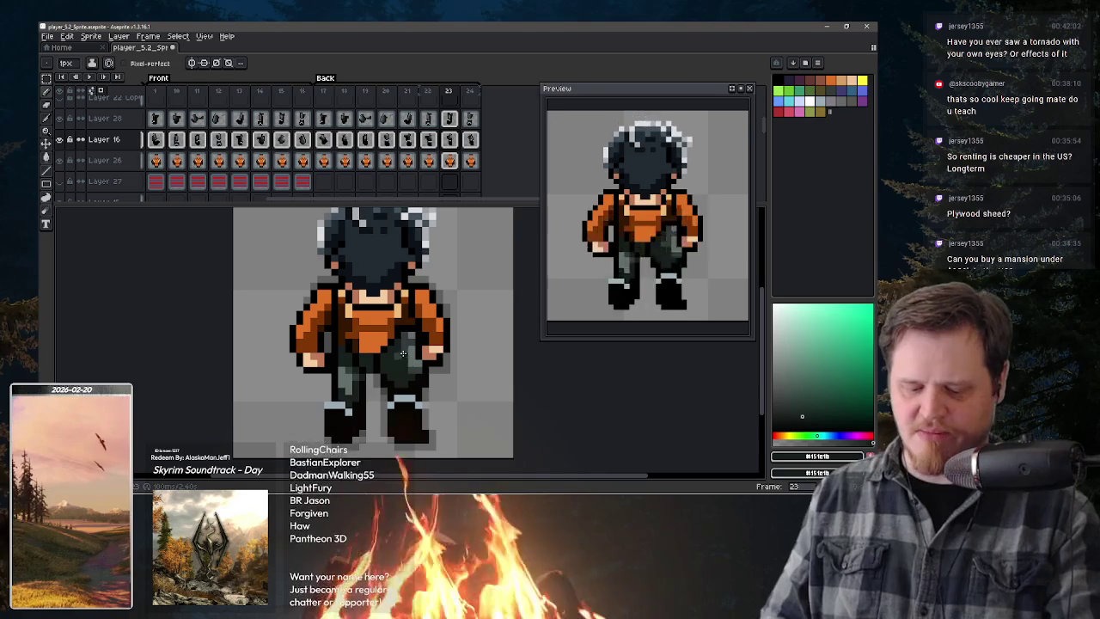
{"action": "key", "text": "e"}
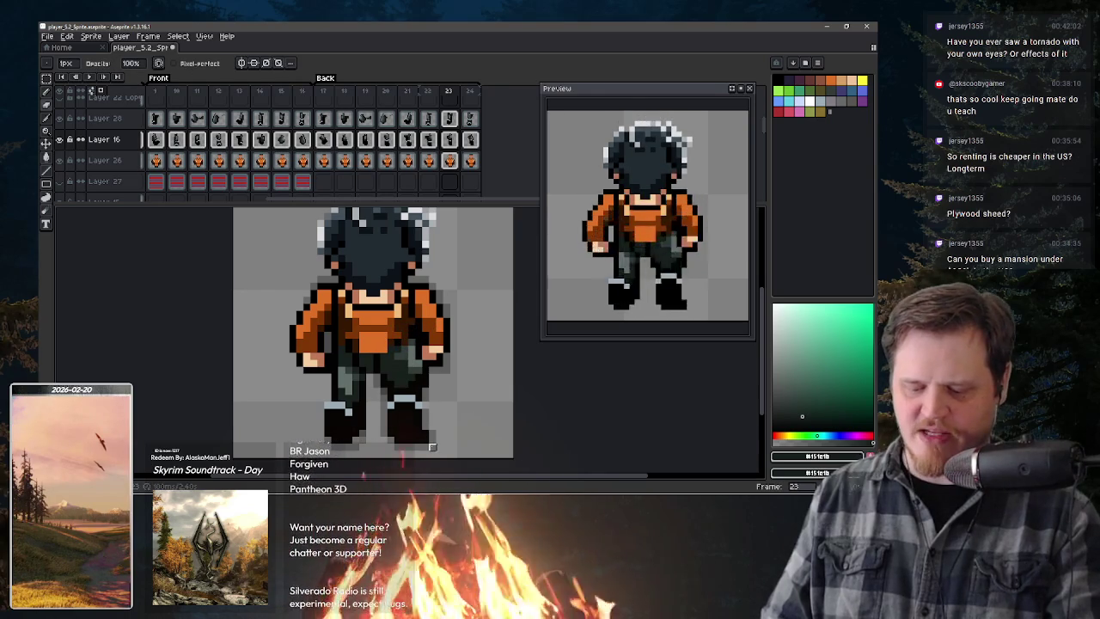
{"action": "left_click", "coordinate": [419, 396], "text": "alt"}
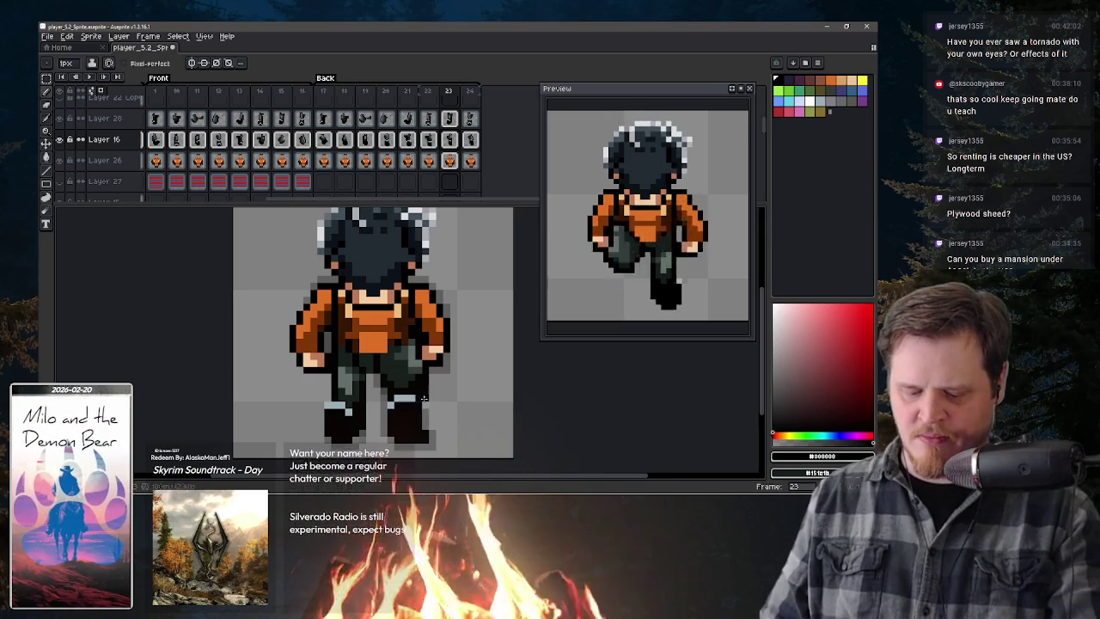
{"action": "key", "text": "period"}
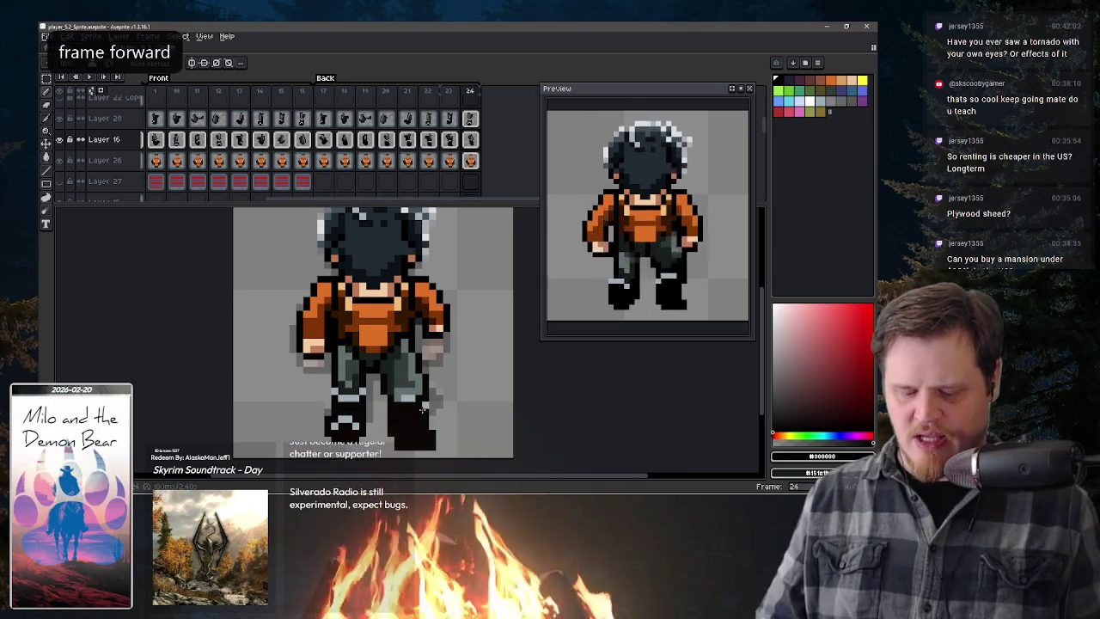
- Repaint frame 24's right leg, darkening the thigh, and sample the #323c39 trouser green
{"action": "mouse_move", "coordinate": [401, 378]}
{"action": "left_mouse_down"}
{"action": "mouse_move", "coordinate": [391, 419]}
{"action": "mouse_move", "coordinate": [422, 405]}
{"action": "left_mouse_up"}
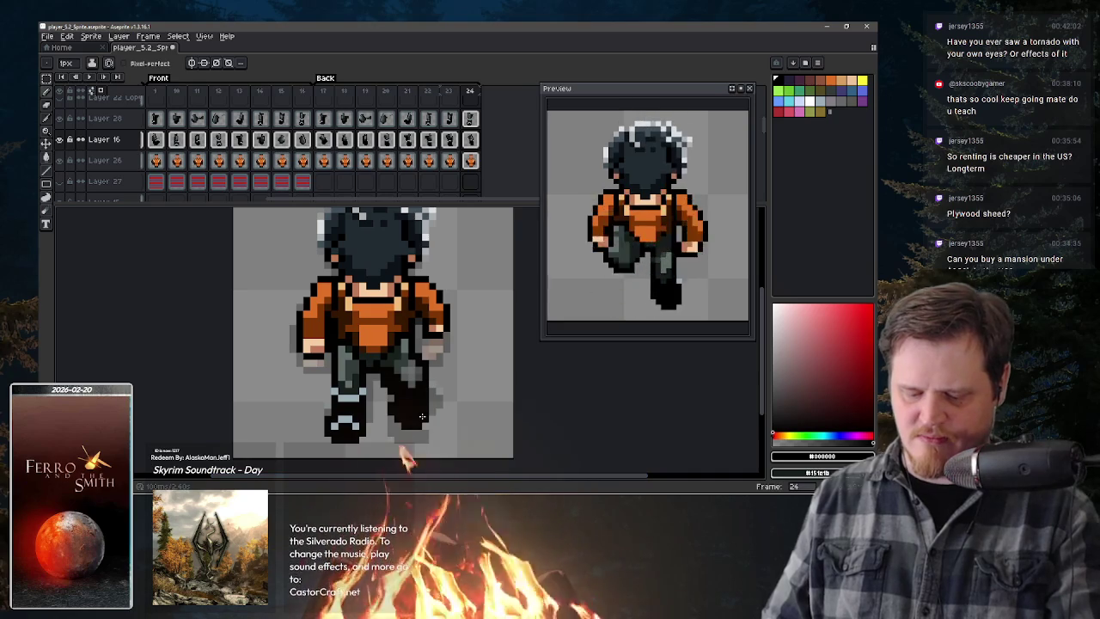
{"action": "left_click_drag", "start_coordinate": [403, 363], "coordinate": [394, 383]}
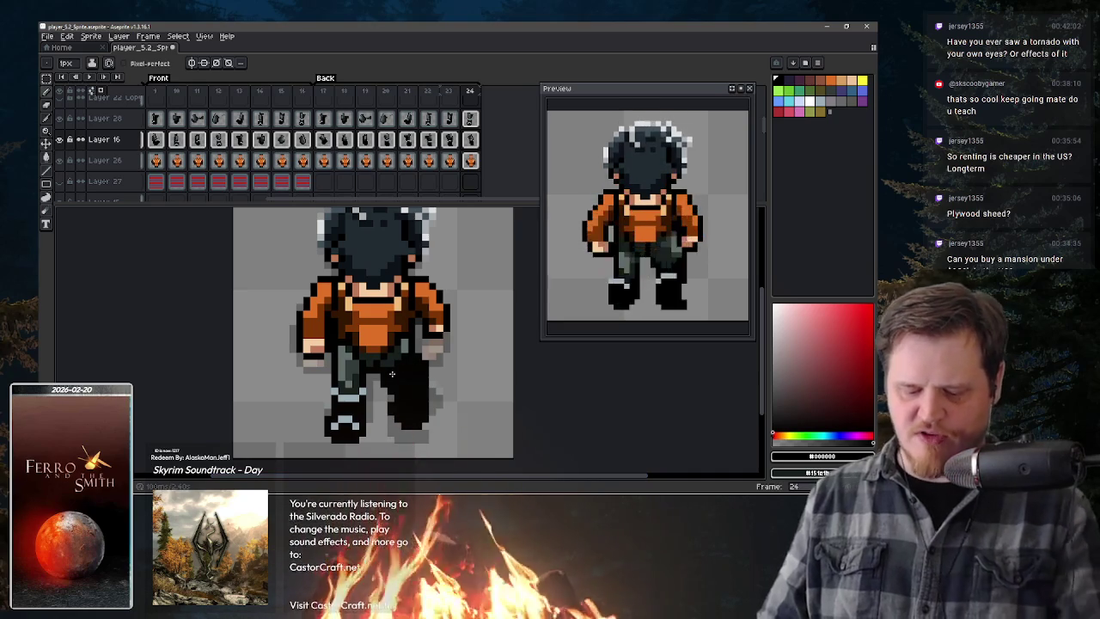
{"action": "left_click", "coordinate": [418, 370], "text": "alt"}
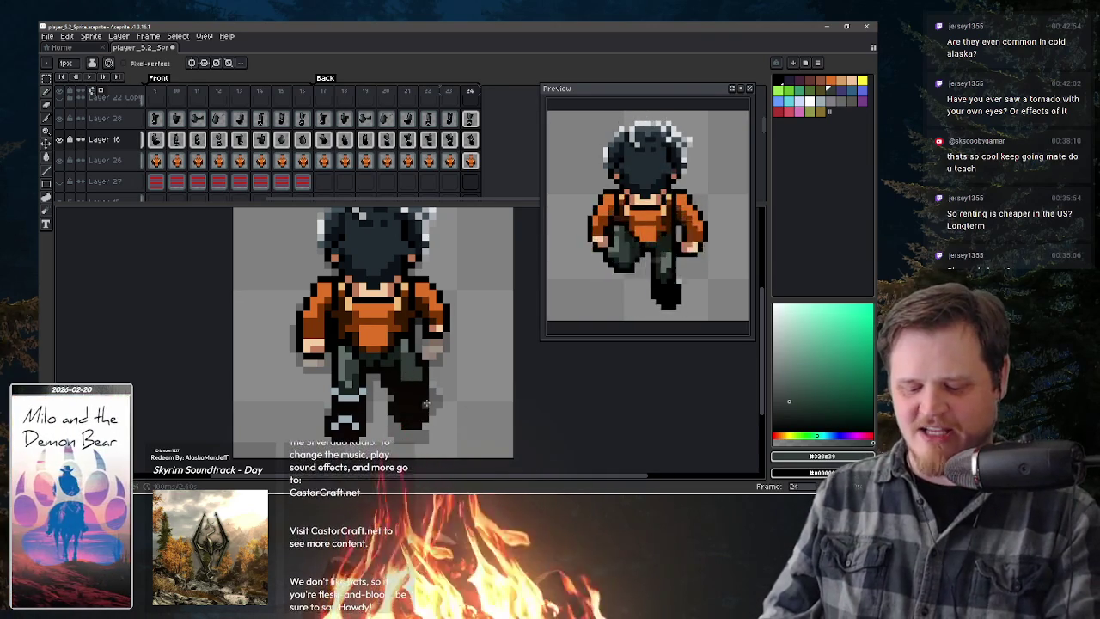
- Sample darker greens, boot black, and the dark green-grey trouser colour from the sprite
{"action": "left_click", "coordinate": [396, 399], "text": "alt"}
{"action": "left_click", "coordinate": [400, 373], "text": "alt"}
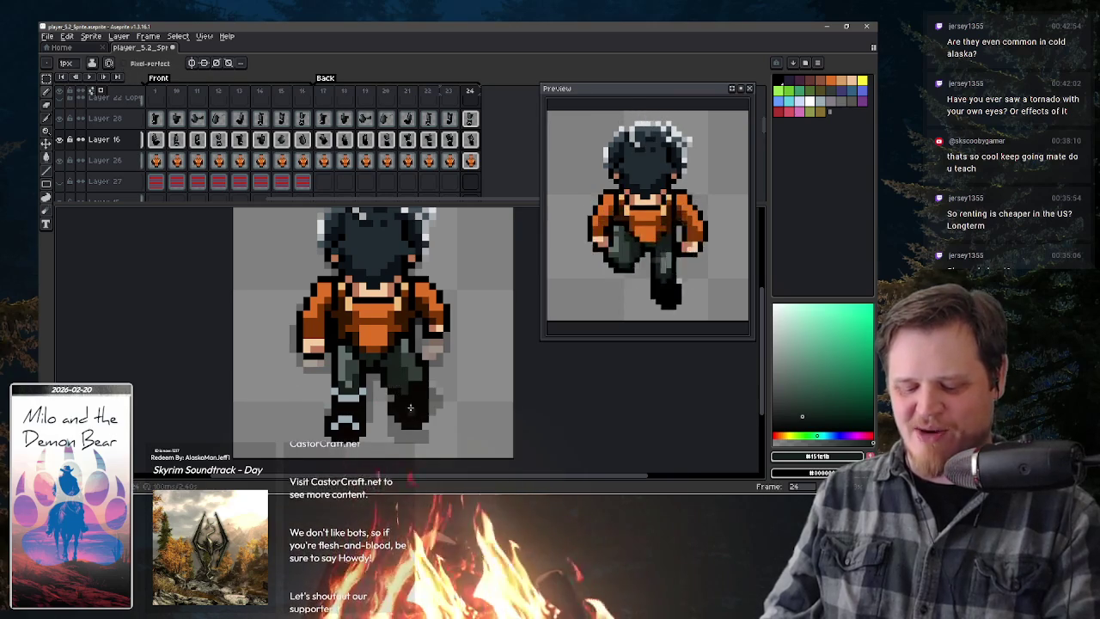
{"action": "left_click", "coordinate": [412, 382], "text": "alt"}
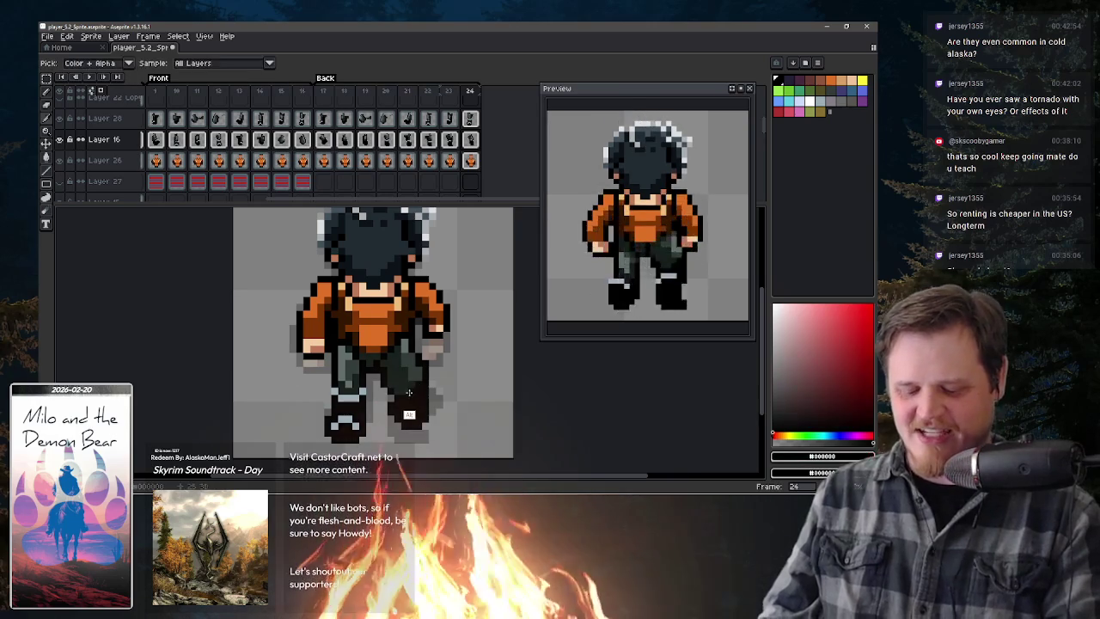
{"action": "left_click", "coordinate": [412, 375], "text": "alt"}
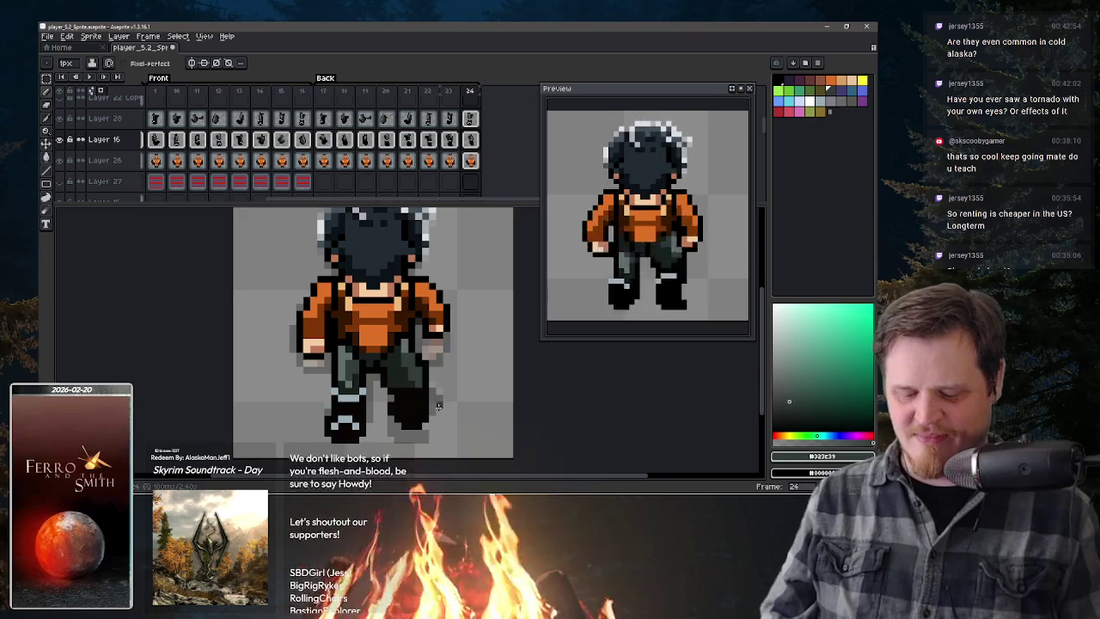
- Compare the back-view walk frames, pick boot black, and settle on frame 21
{"action": "key", "text": "period"}
{"action": "key", "text": "comma"}
{"action": "key", "text": "comma"}
{"action": "key", "text": "comma"}
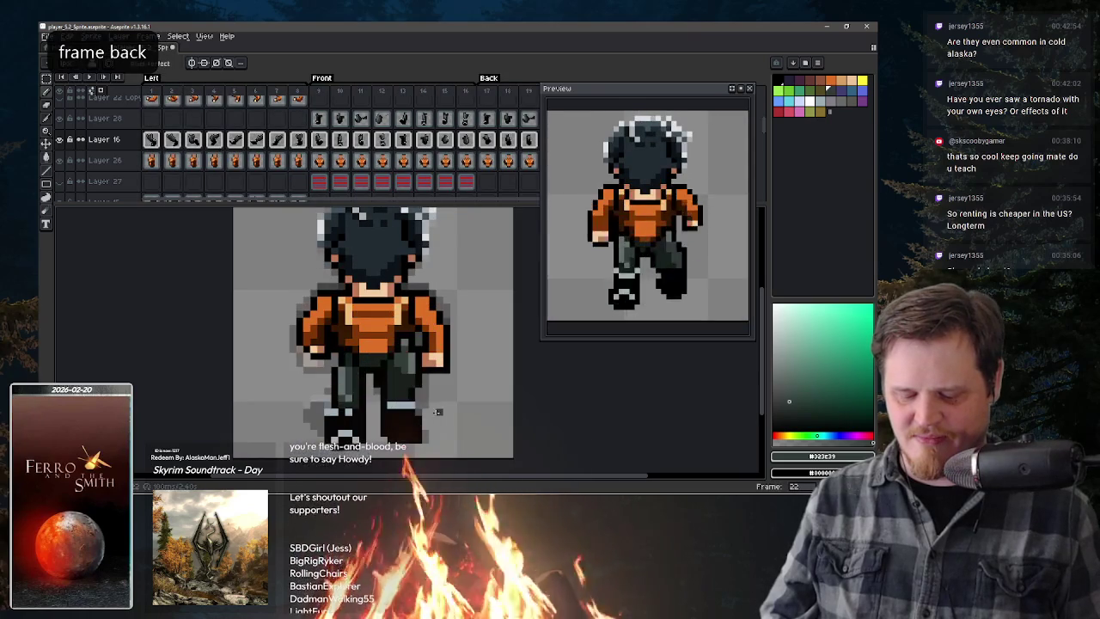
{"action": "key", "text": "comma"}
{"action": "key", "text": "comma"}
{"action": "key", "text": "comma"}
{"action": "key", "text": "comma"}
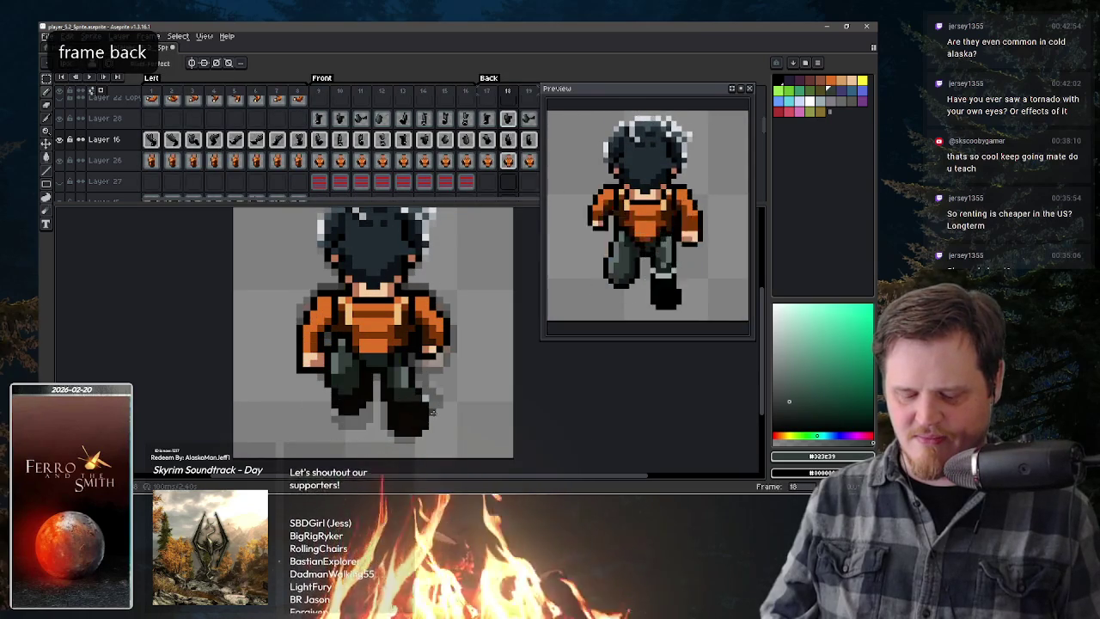
{"action": "key", "text": "period"}
{"action": "key", "text": "period"}
{"action": "key", "text": "period"}
{"action": "key", "text": "comma"}
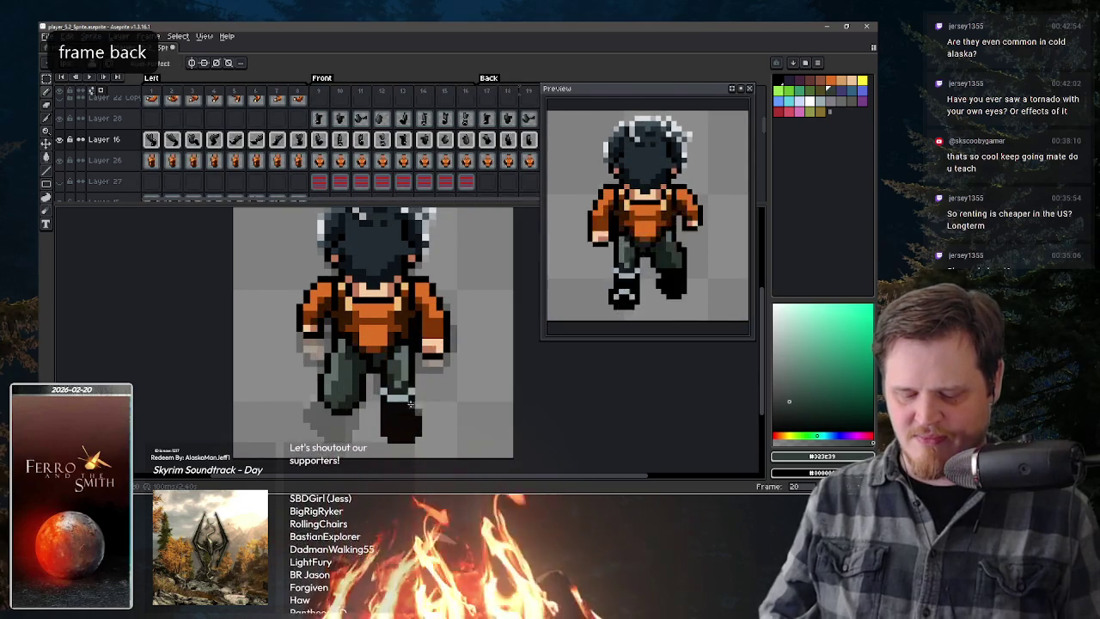
{"action": "left_click", "coordinate": [395, 411], "text": "alt"}
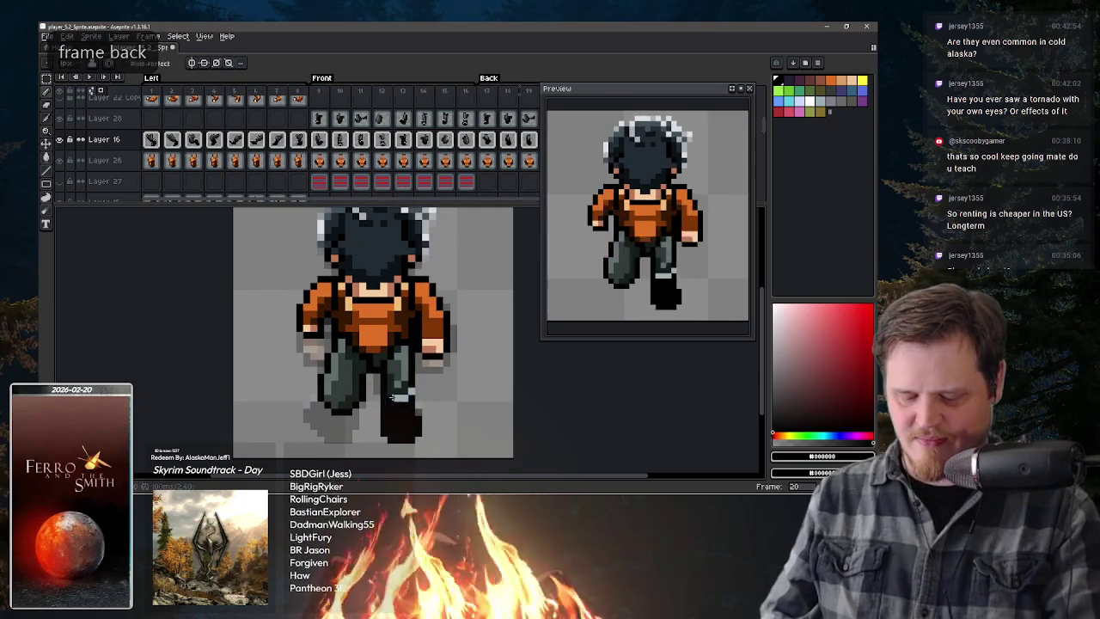
{"action": "key", "text": "period"}
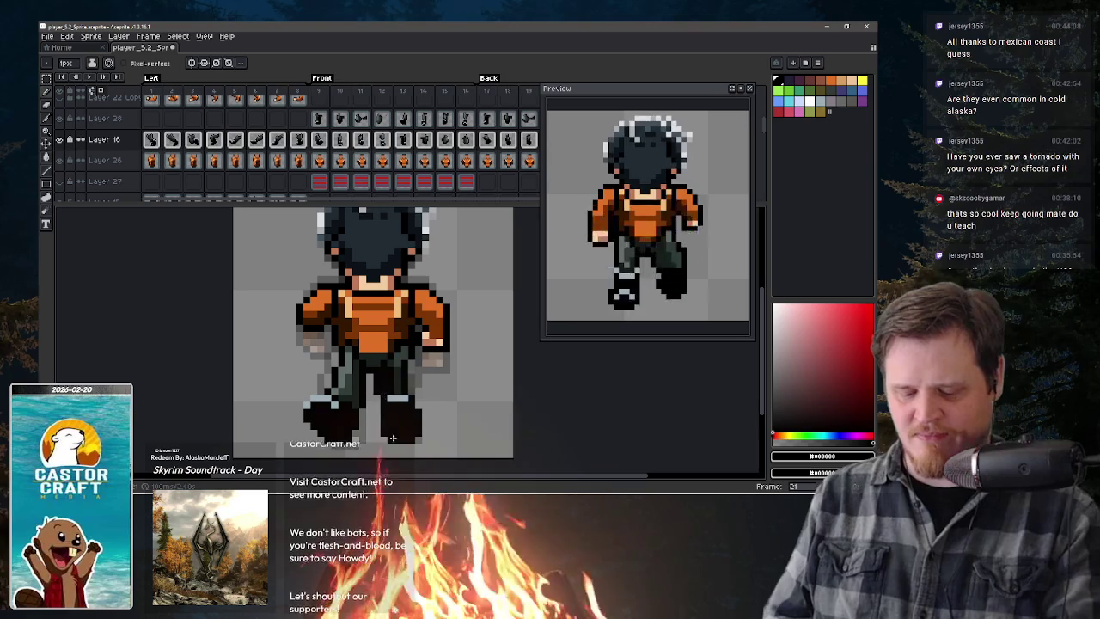
- Compare frames 18–23, then clear and redraw frame 21's right foot in black
{"action": "key", "text": "period"}
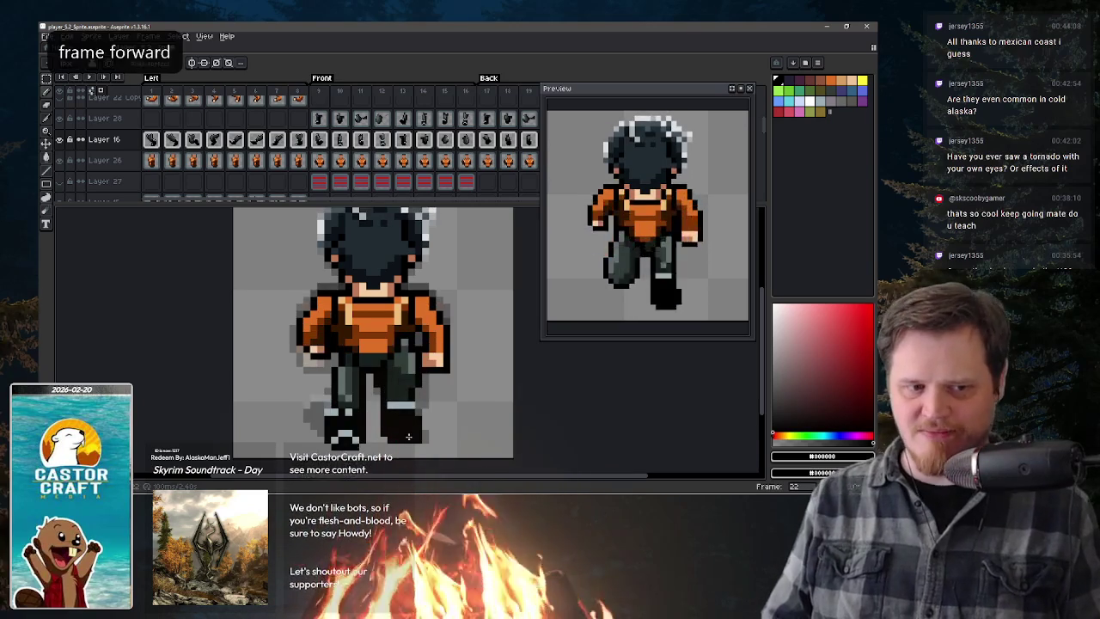
{"action": "key", "text": "period"}
{"action": "key", "text": "comma"}
{"action": "key", "text": "comma"}
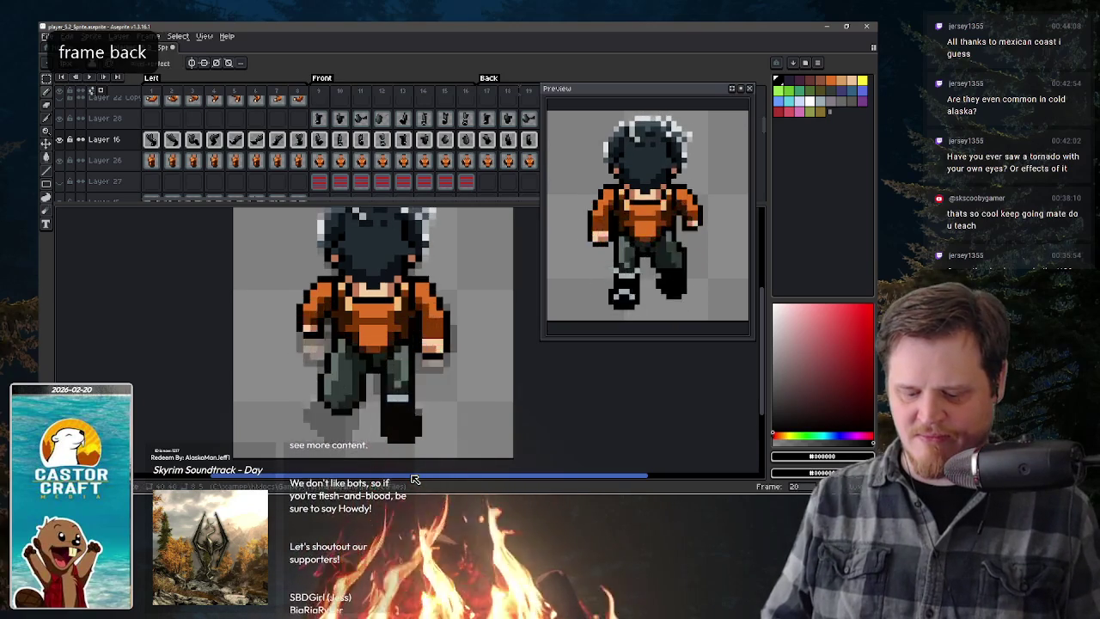
{"action": "key", "text": "comma"}
{"action": "key", "text": "comma"}
{"action": "key", "text": "comma"}
{"action": "key", "text": "period"}
{"action": "key", "text": "period"}
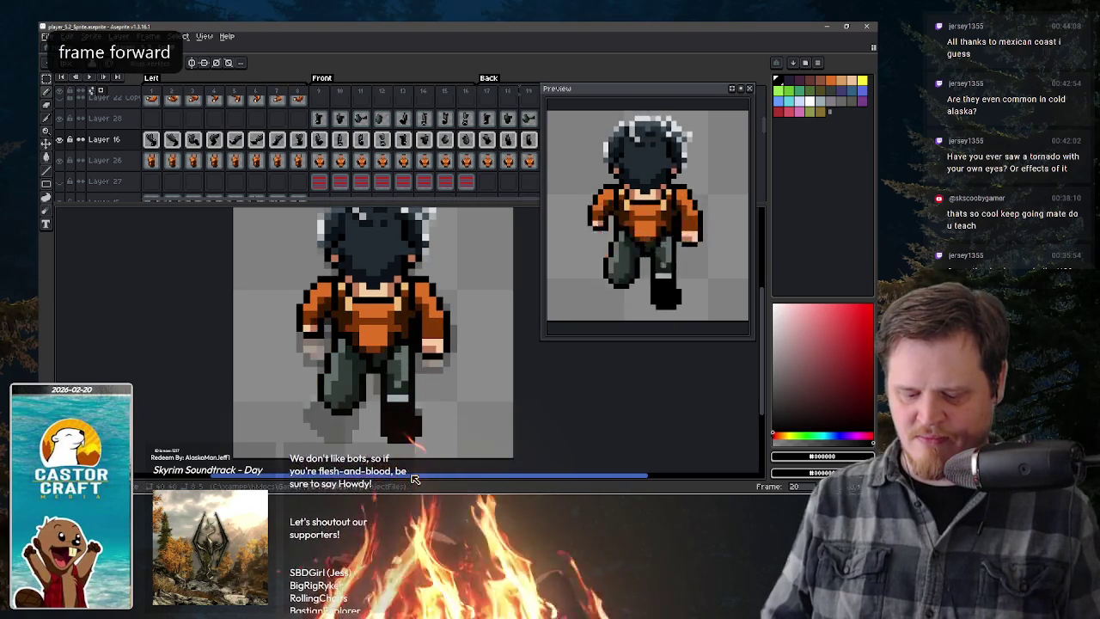
{"action": "key", "text": "period"}
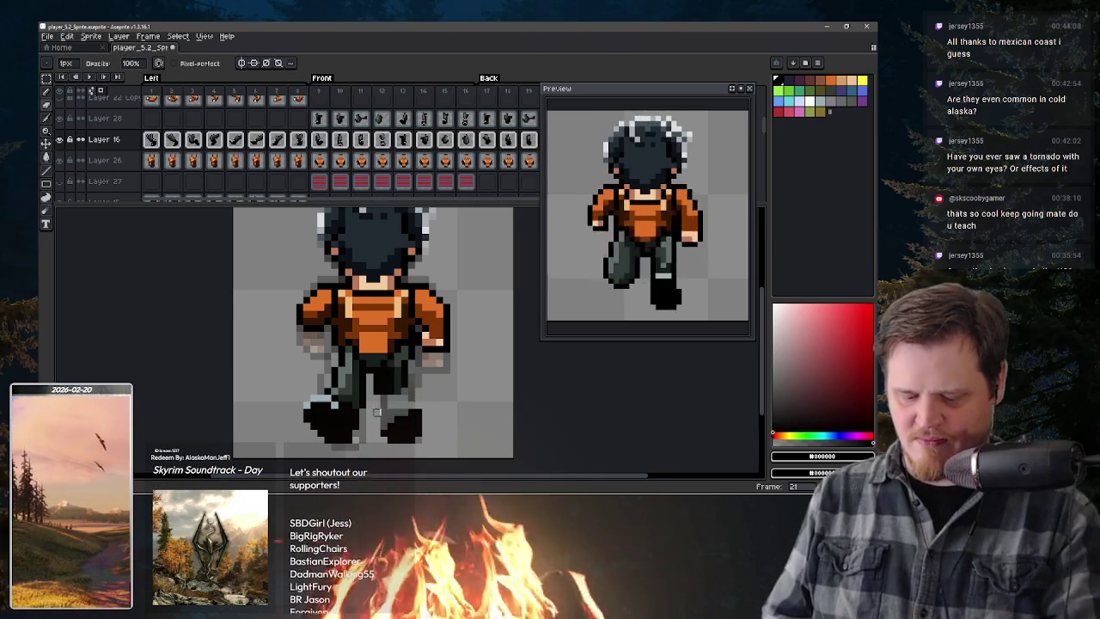
{"action": "key", "text": "ctrl+z"}
{"action": "key", "text": "e"}
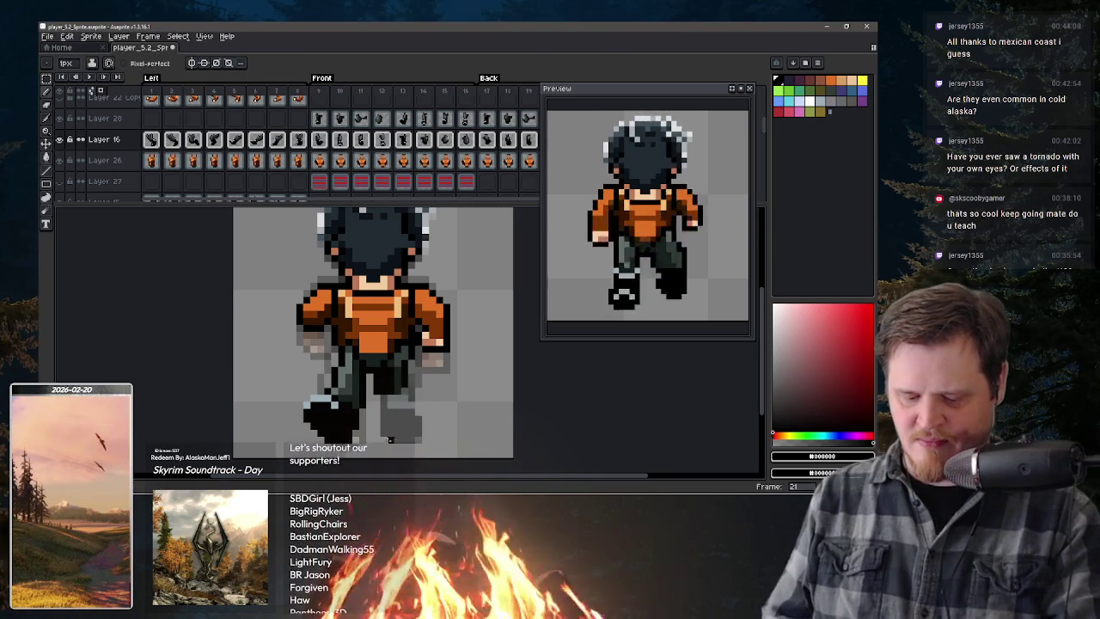
{"action": "left_click_drag", "start_coordinate": [400, 430], "coordinate": [381, 418]}
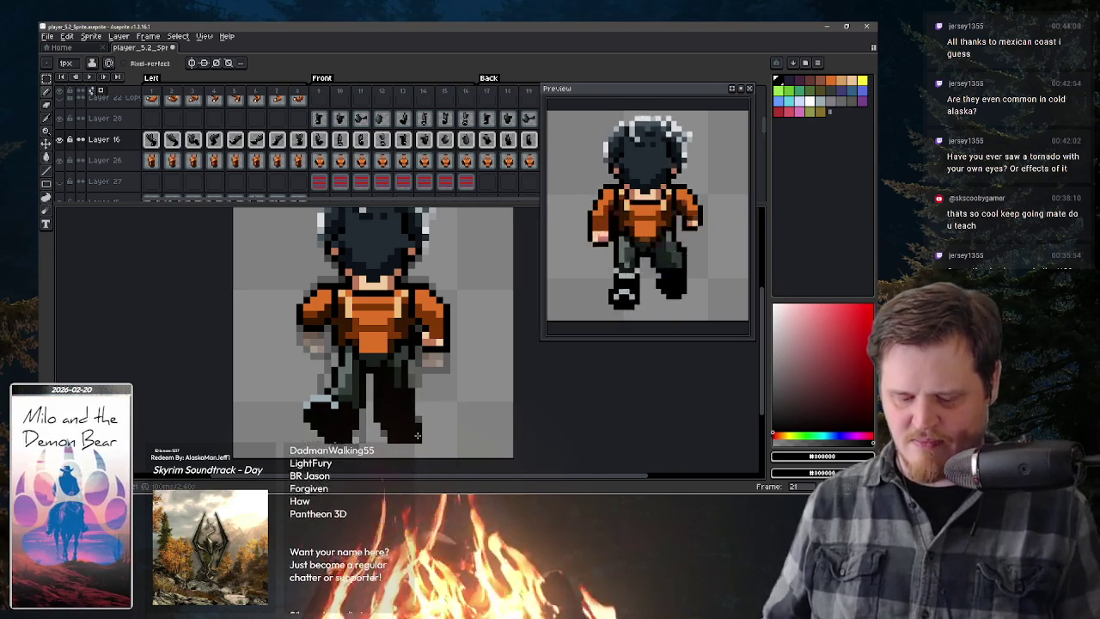
- Repaint the right foot dark on frame 22 after comparing it with frame 23
{"action": "key", "text": "period"}
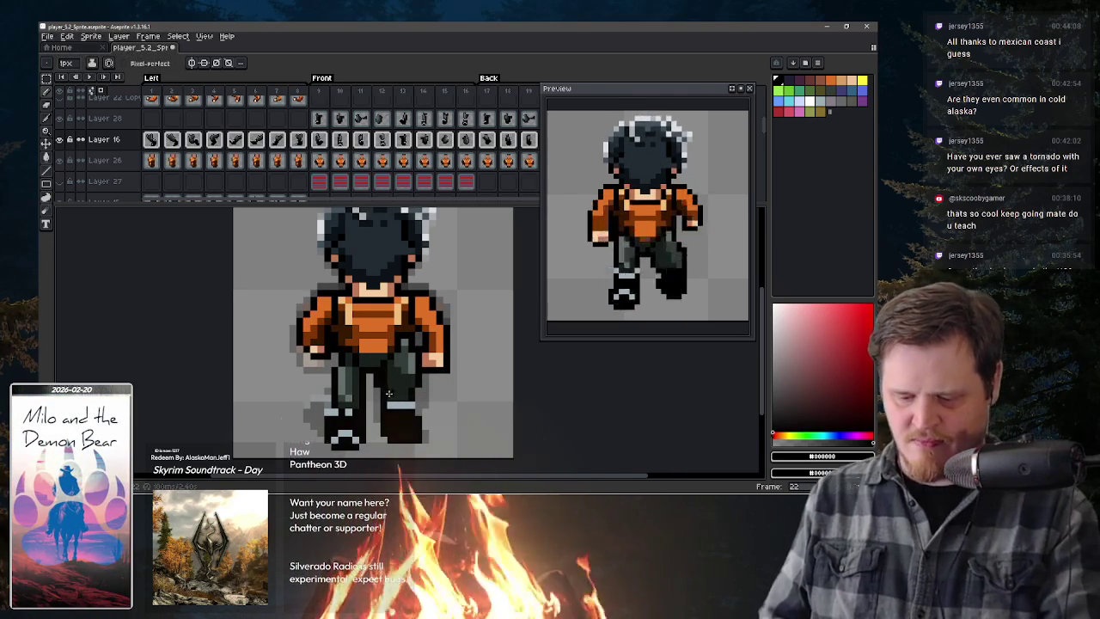
{"action": "key", "text": "b"}
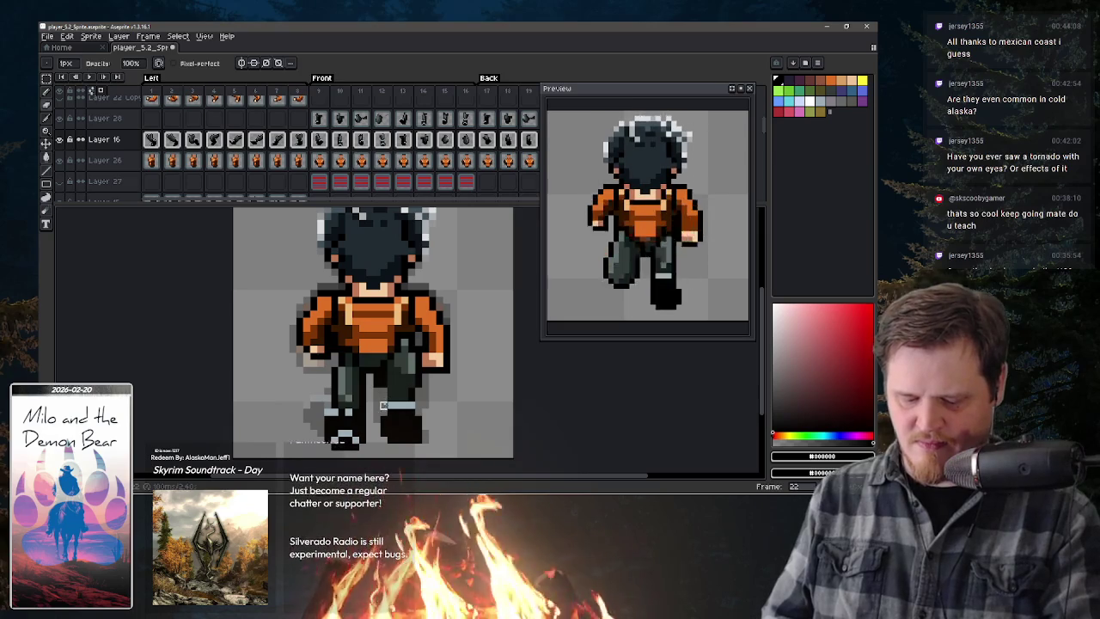
{"action": "key", "text": "e"}
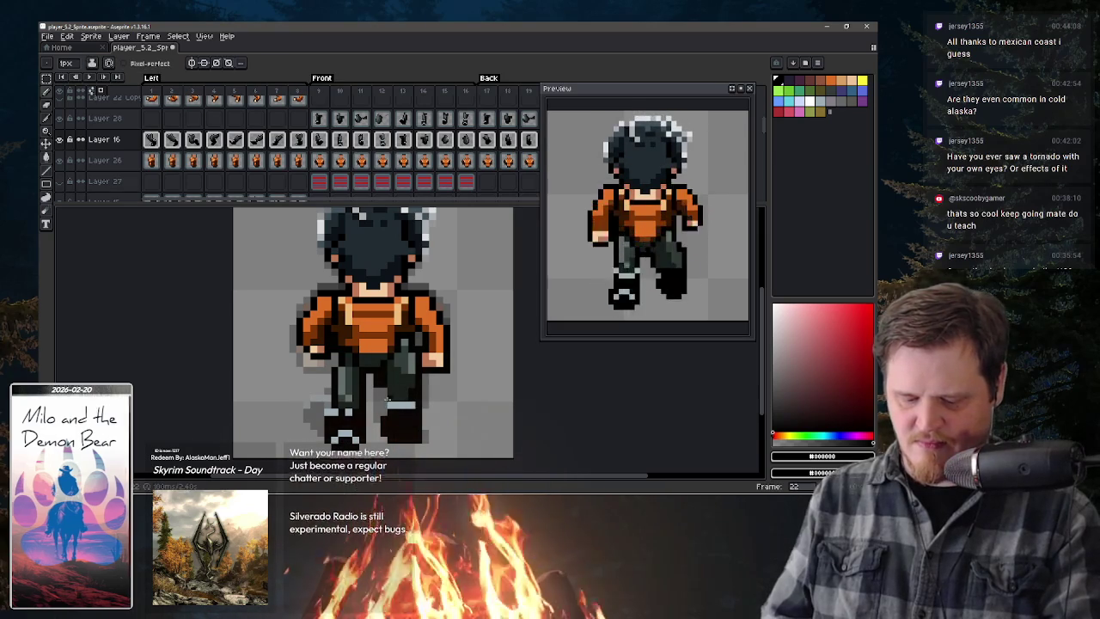
{"action": "key", "text": "b"}
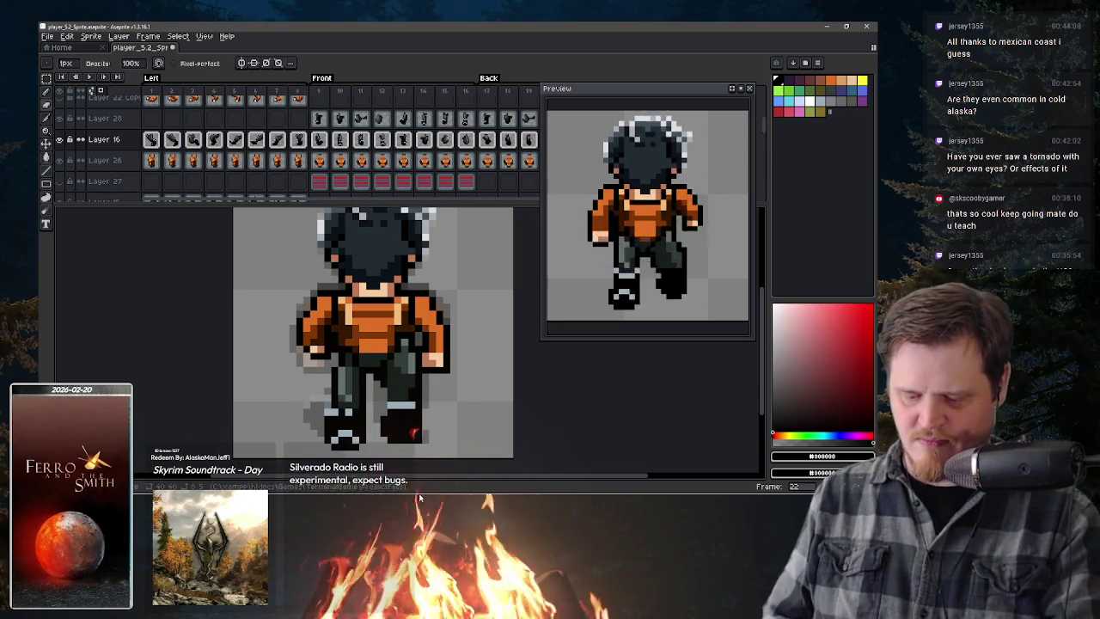
{"action": "key", "text": "Right"}
{"action": "key", "text": "Left"}
{"action": "left_click_drag", "start_coordinate": [404, 412], "coordinate": [401, 399]}
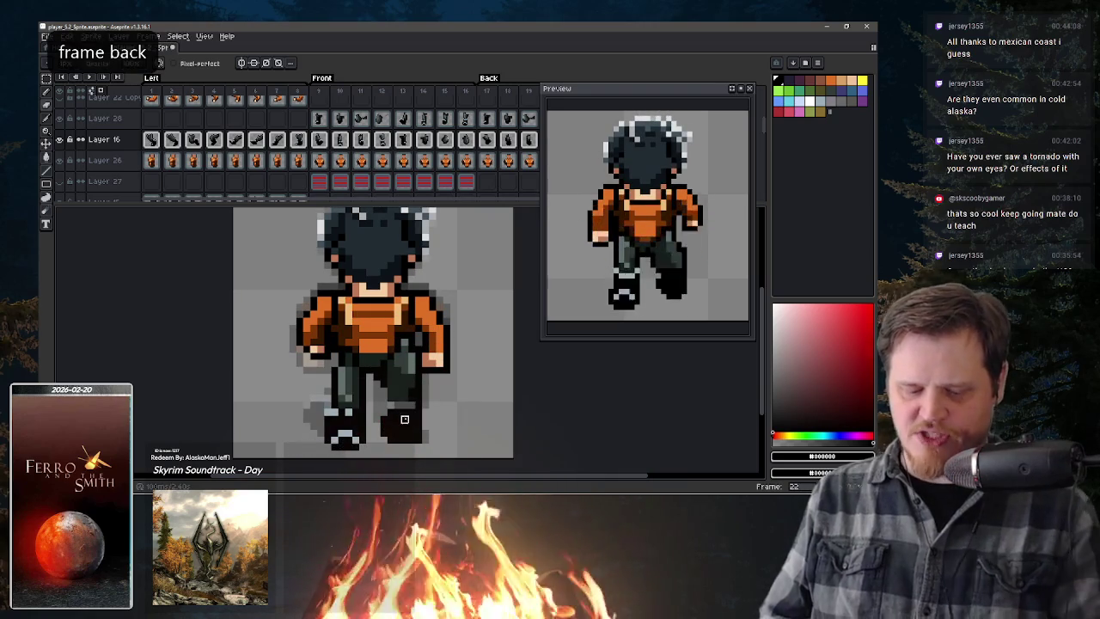
- Sample the #151E1B dark green and step through frames 23–24, wrapping to frame 1
{"action": "key", "text": "m"}
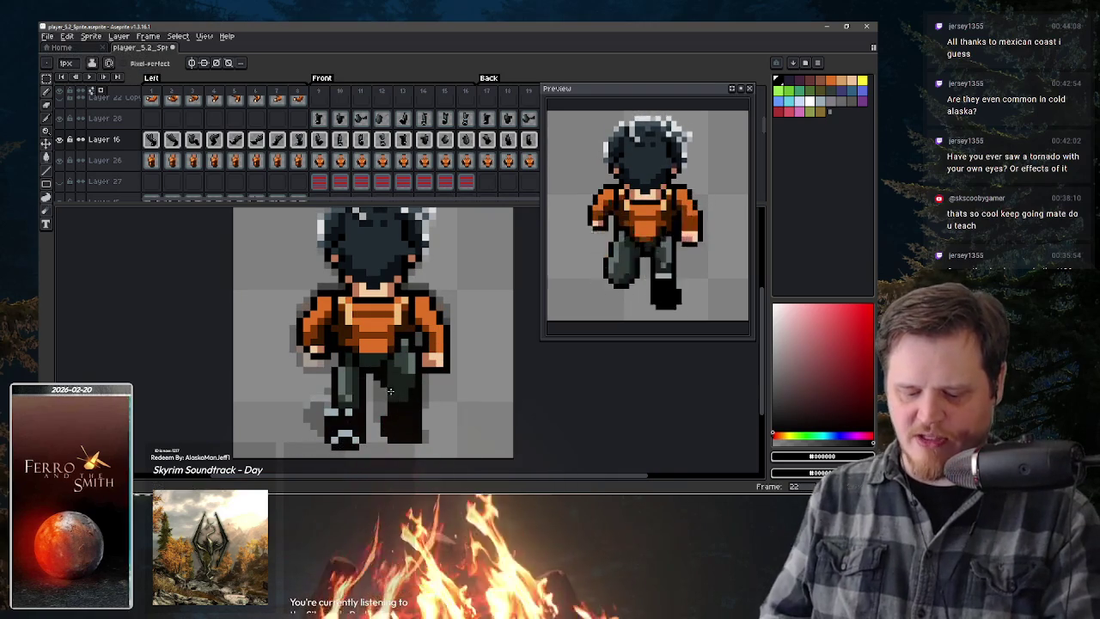
{"action": "left_click", "coordinate": [420, 425], "text": "alt"}
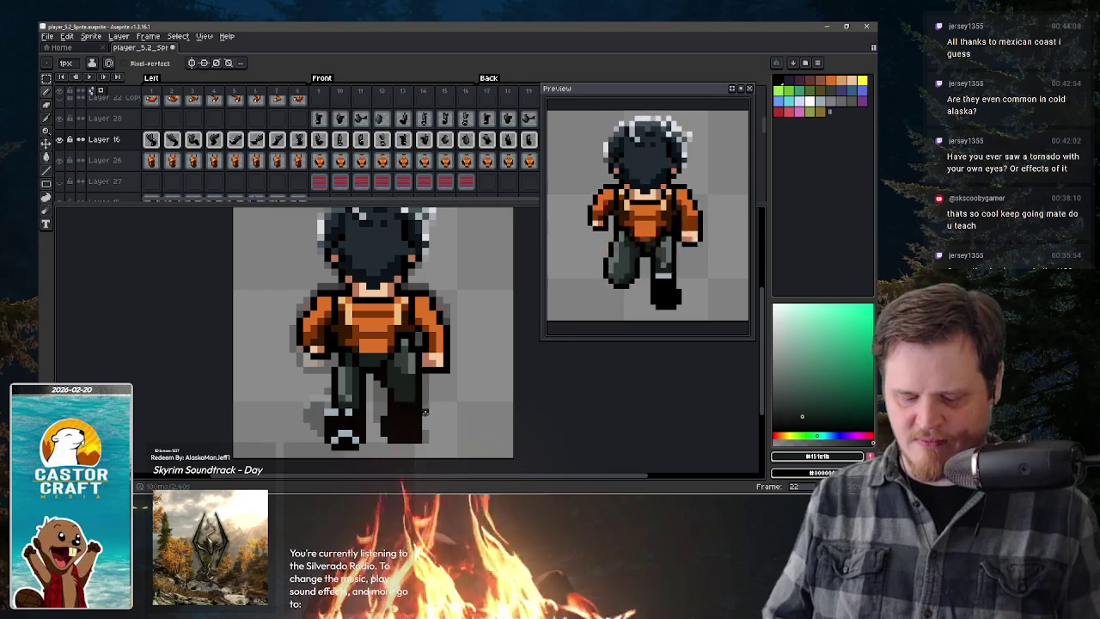
{"action": "key", "text": "period"}
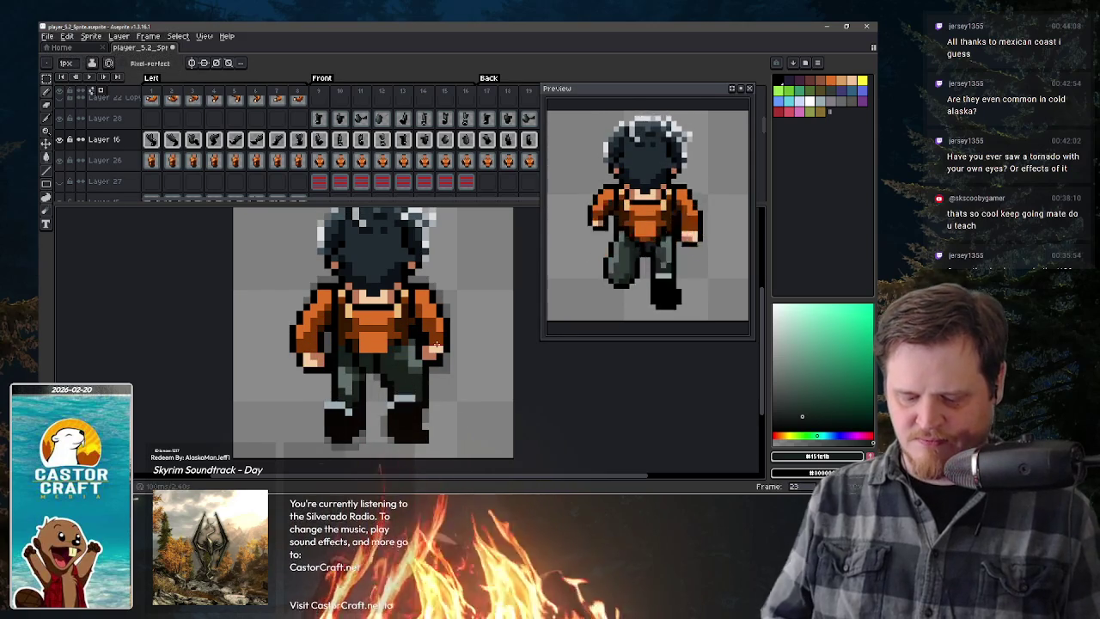
{"action": "key", "text": "period"}
{"action": "key", "text": "period"}
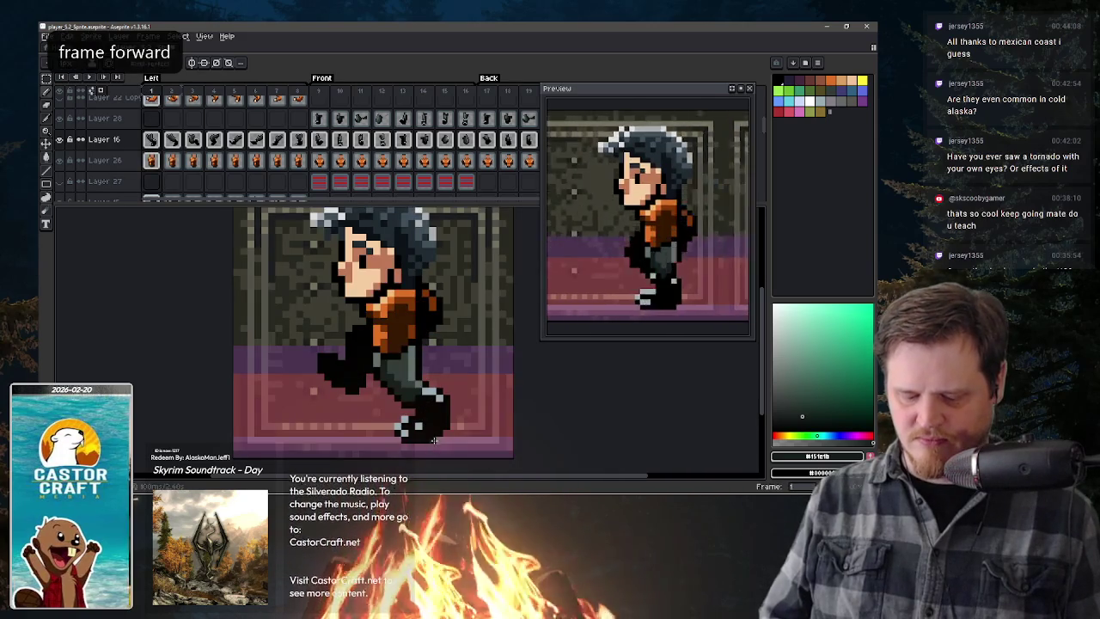
{"action": "key", "text": "comma"}
{"action": "key", "text": "comma"}
{"action": "key", "text": "comma"}
{"action": "key", "text": "comma"}
{"action": "key", "text": "comma"}
{"action": "key", "text": "period"}
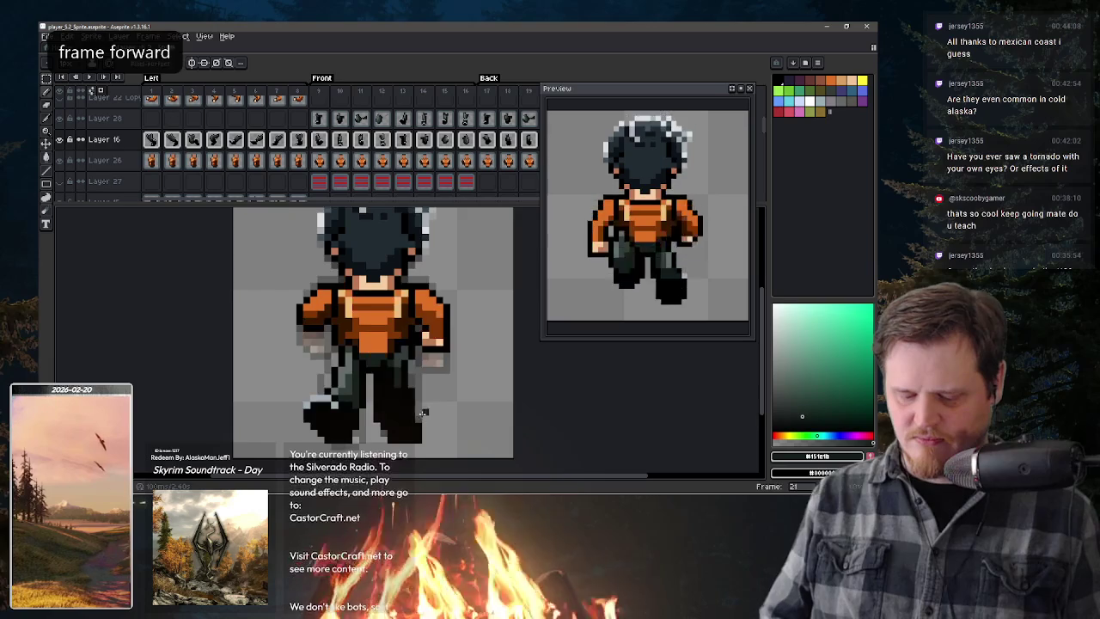
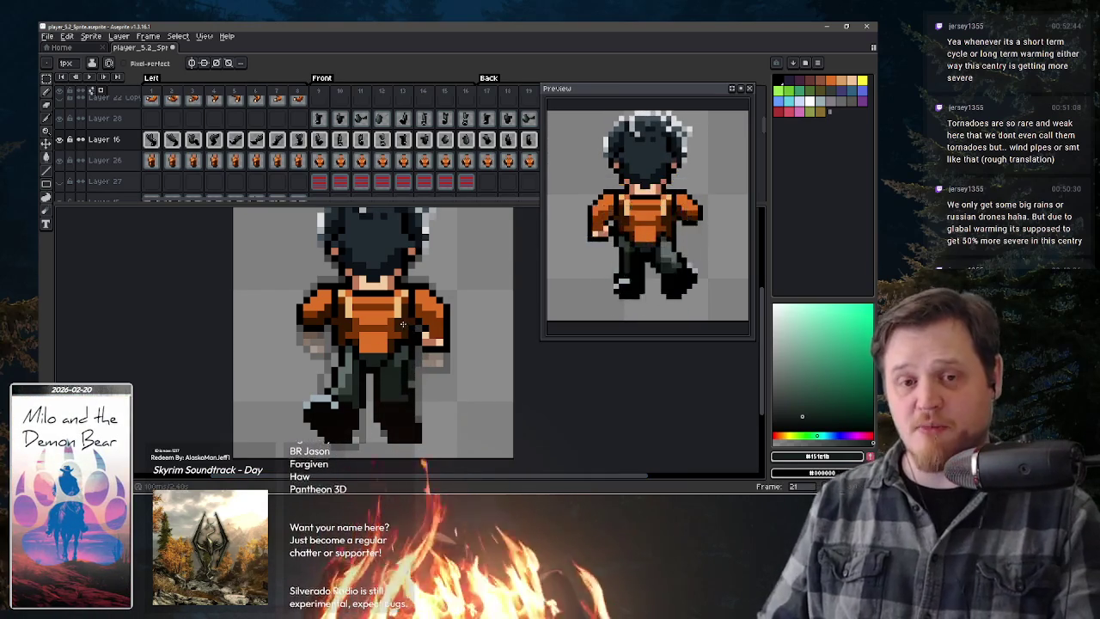
- Sample black from the sprite as the drawing colour and switch to the Pencil
{"action": "key", "text": "x"}
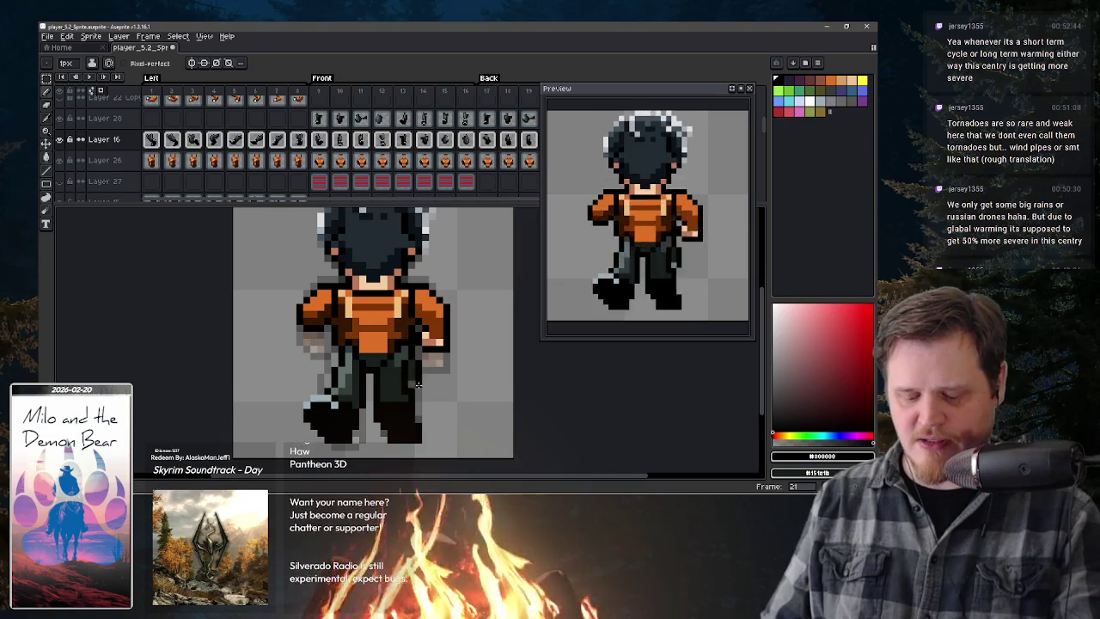
{"action": "key", "text": "x"}
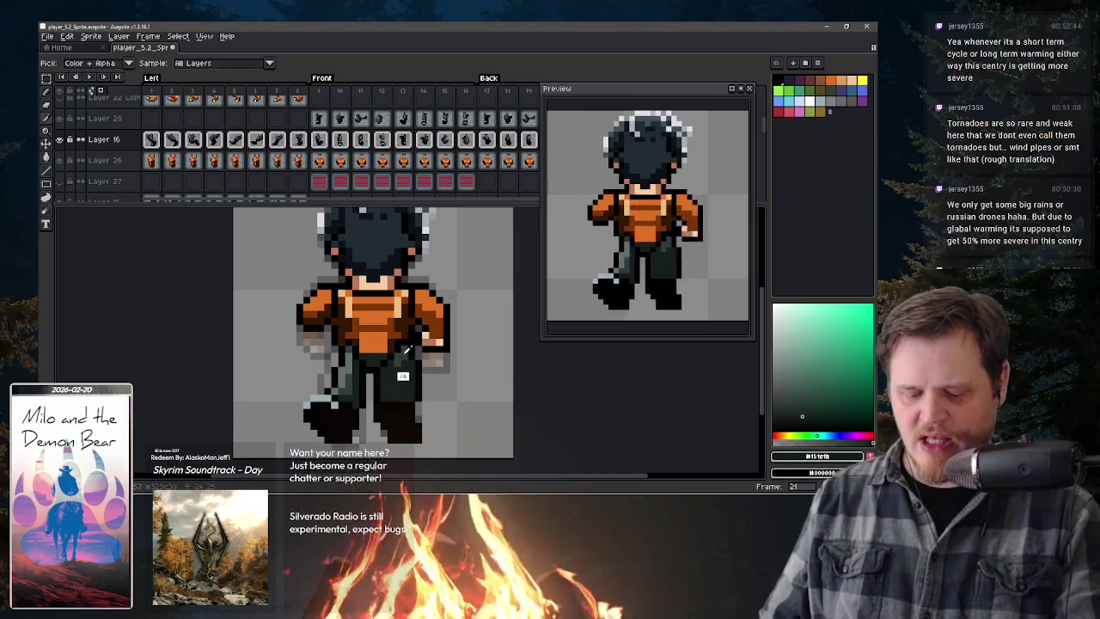
{"action": "left_click", "coordinate": [404, 362], "text": "alt"}
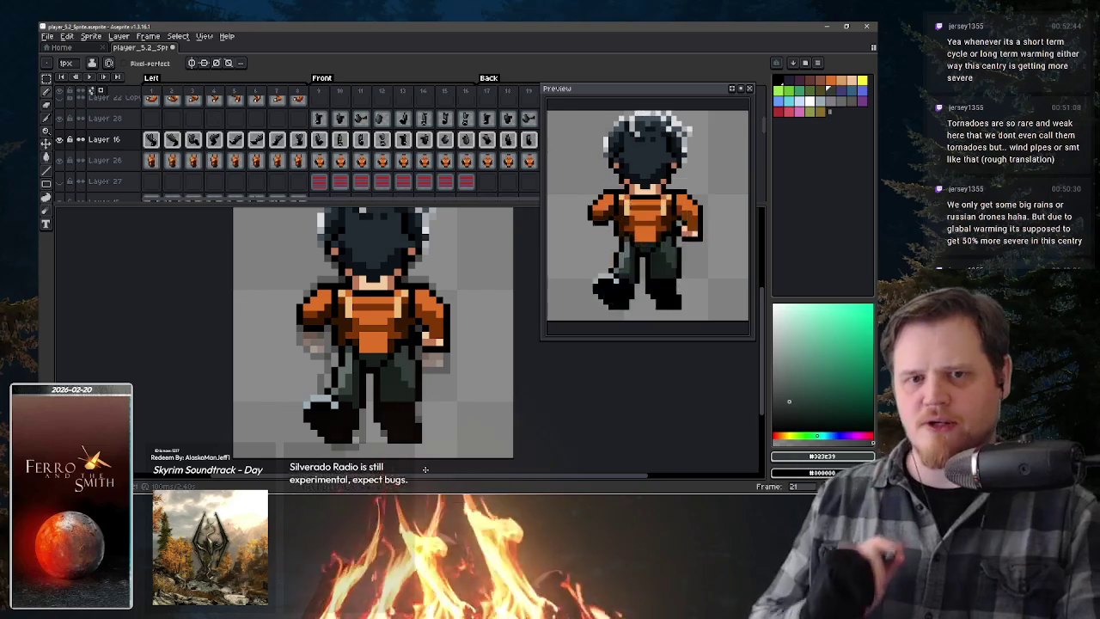
{"action": "left_click", "coordinate": [379, 393], "text": "alt"}
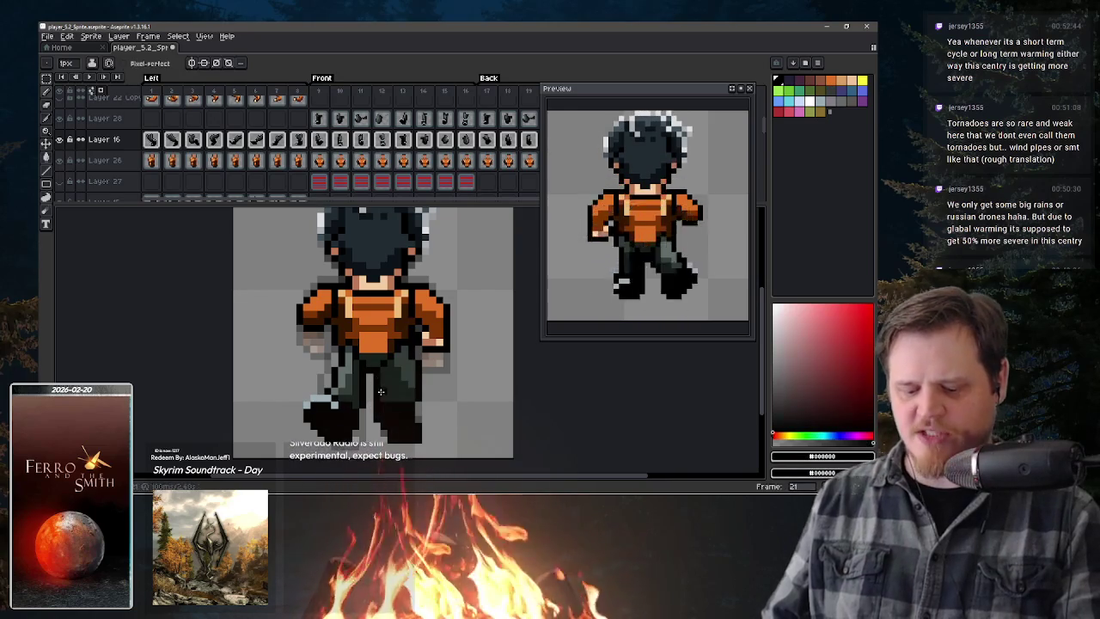
{"action": "key", "text": "b"}
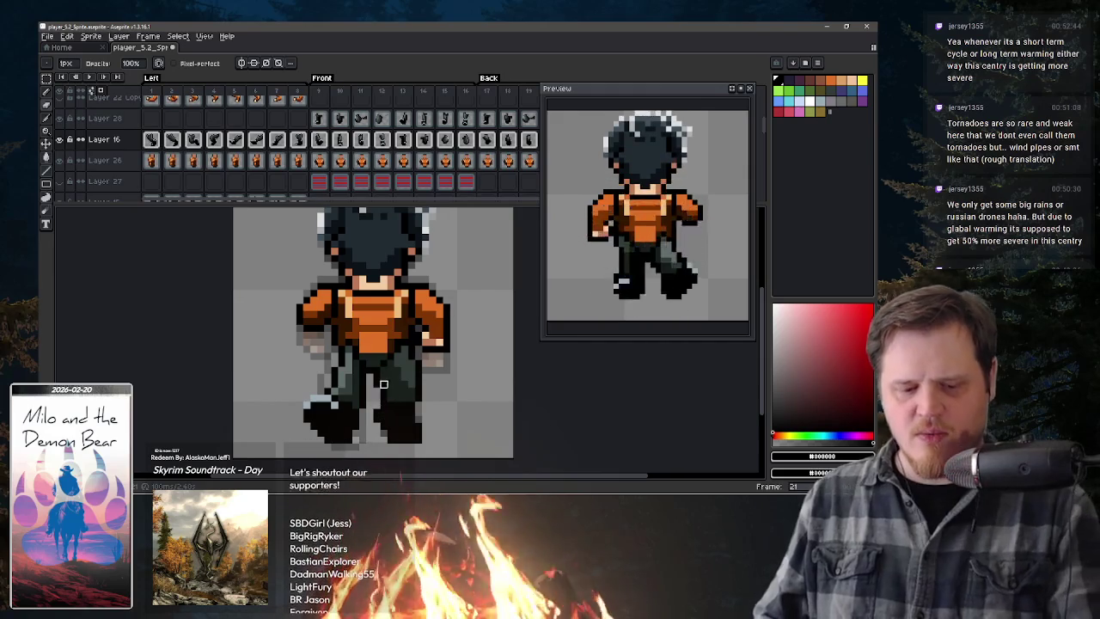
- Switch to the Eraser and step forward from frame 21 to back-view frame 24
{"action": "key", "text": "e"}
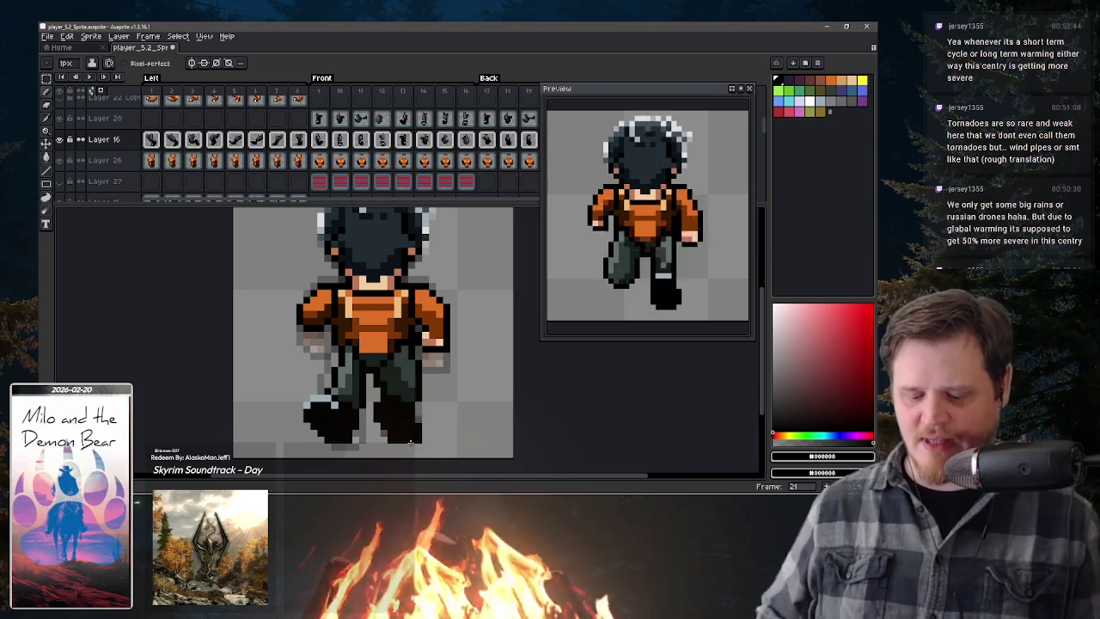
{"action": "key", "text": "period"}
{"action": "key", "text": "period"}
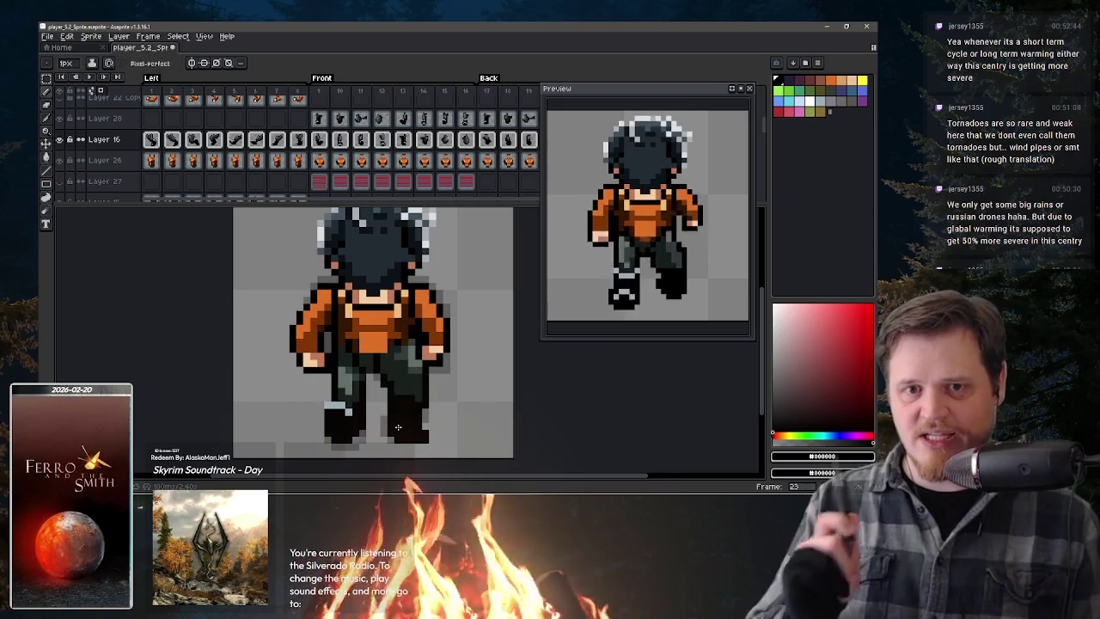
{"action": "key", "text": "period"}
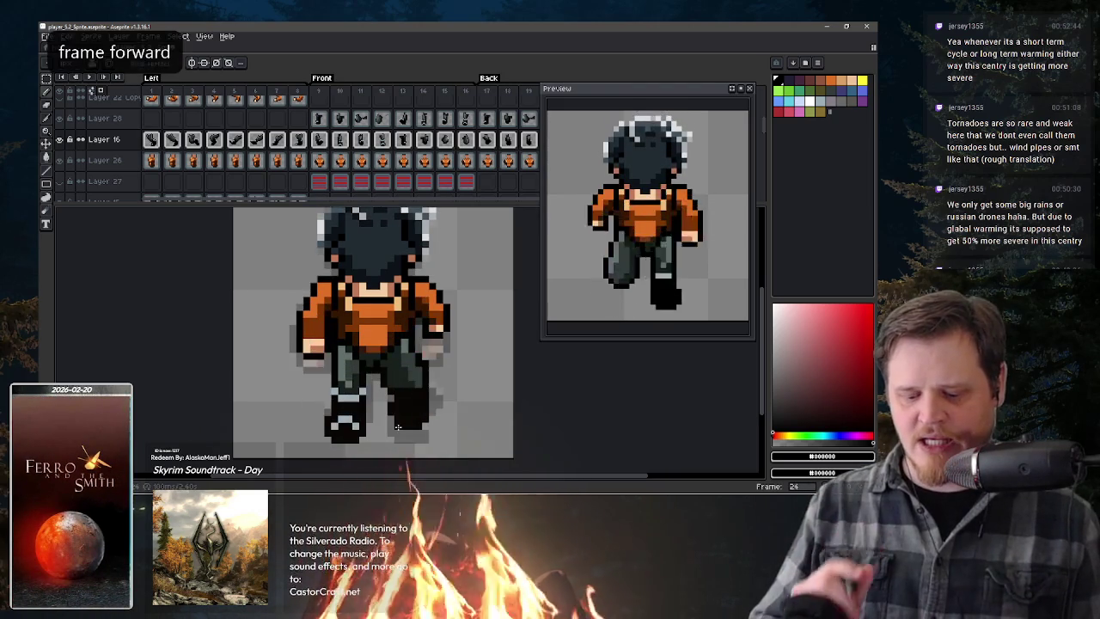
{"action": "key", "text": "comma"}
{"action": "key", "text": "period"}
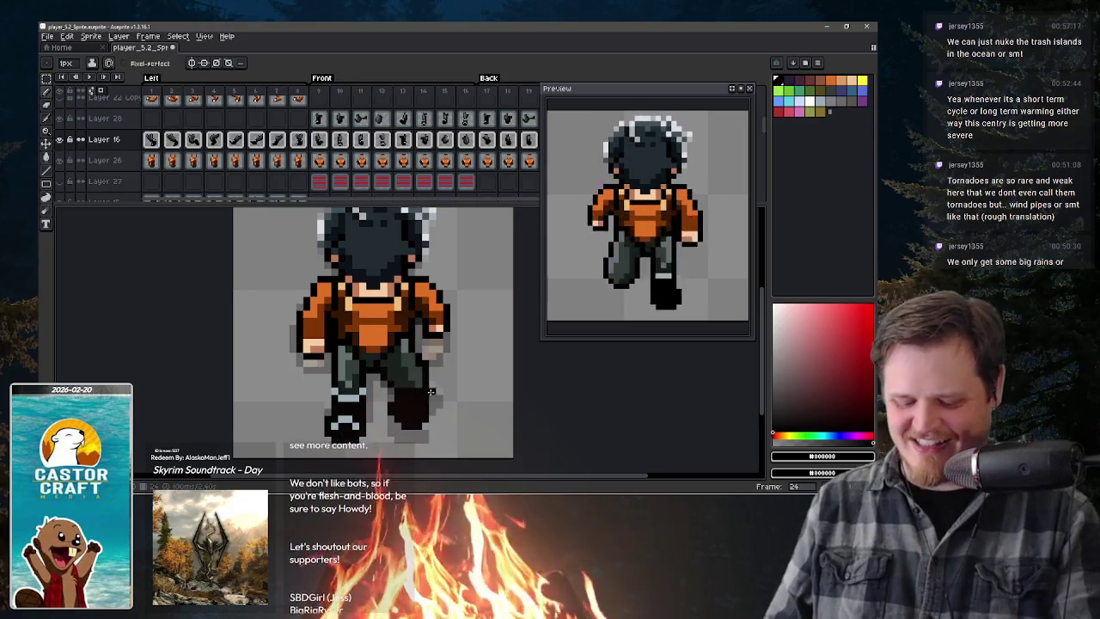
- Sample grey #62626b from the sprite and switch to the Eraser
{"action": "key", "text": "b"}
{"action": "left_click", "coordinate": [416, 388], "text": "alt"}
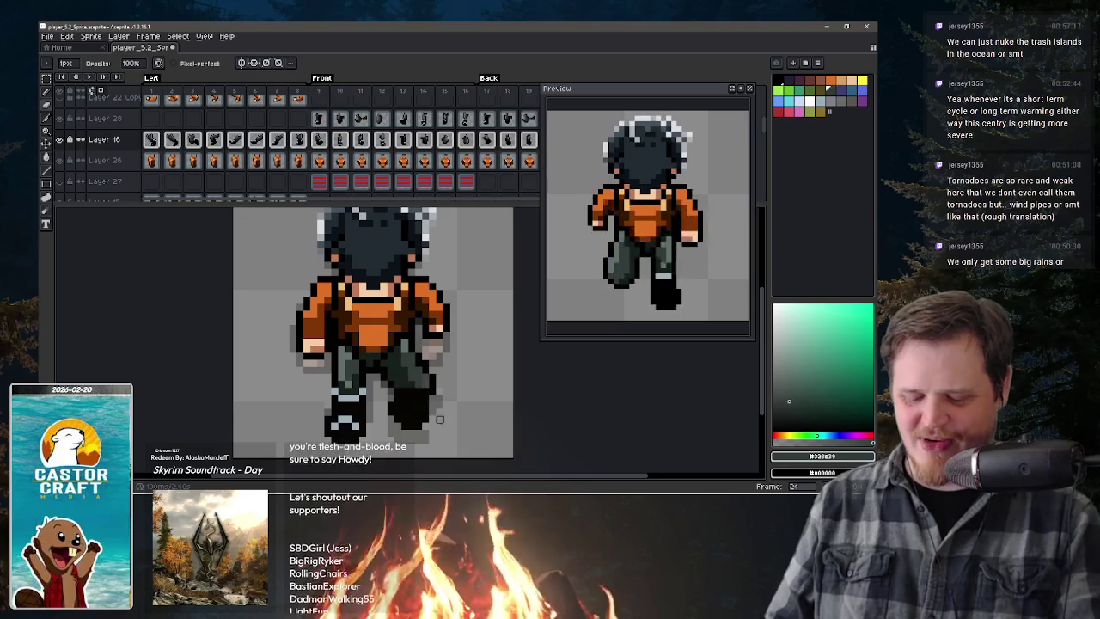
{"action": "key", "text": "e"}
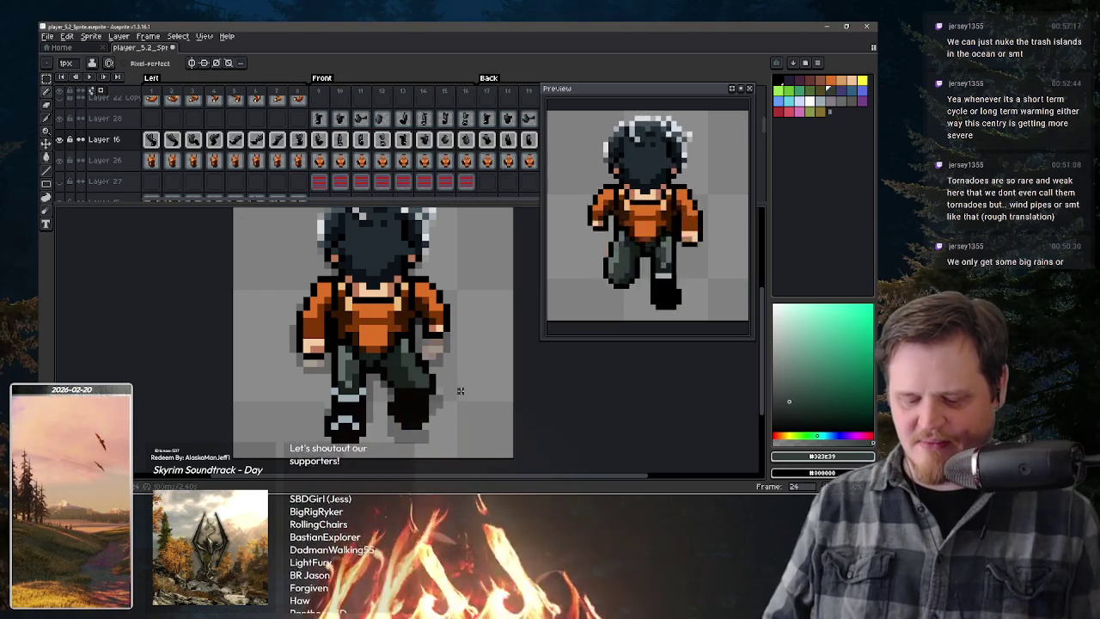
{"action": "key", "text": "period"}
{"action": "key", "text": "comma"}
{"action": "key", "text": "comma"}
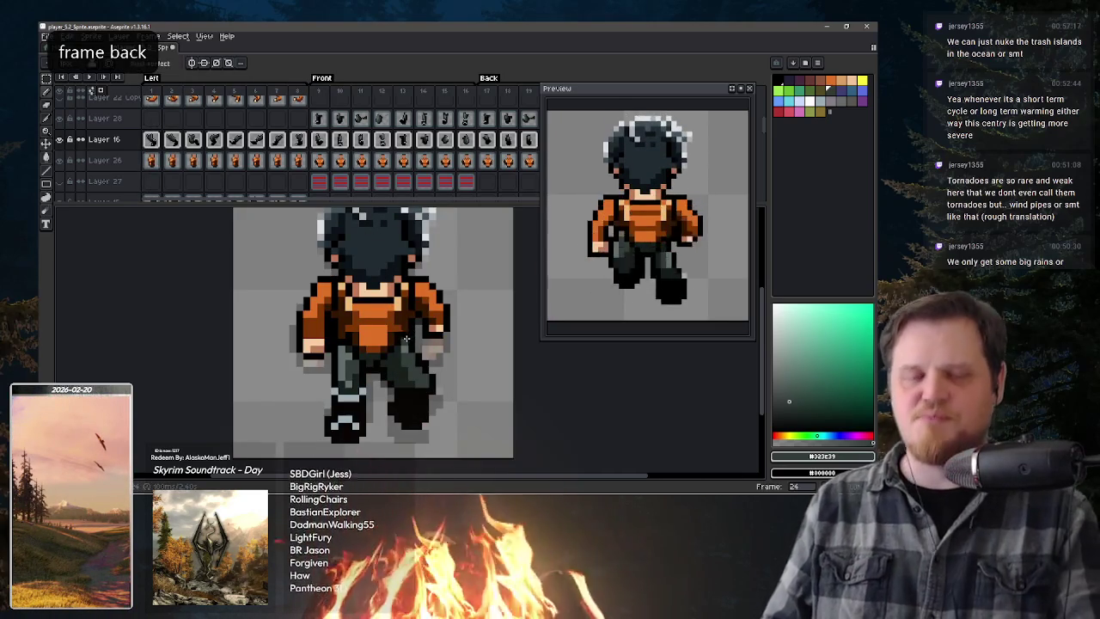
{"action": "key", "text": "alt"}
{"action": "left_click", "coordinate": [406, 364], "text": "alt"}
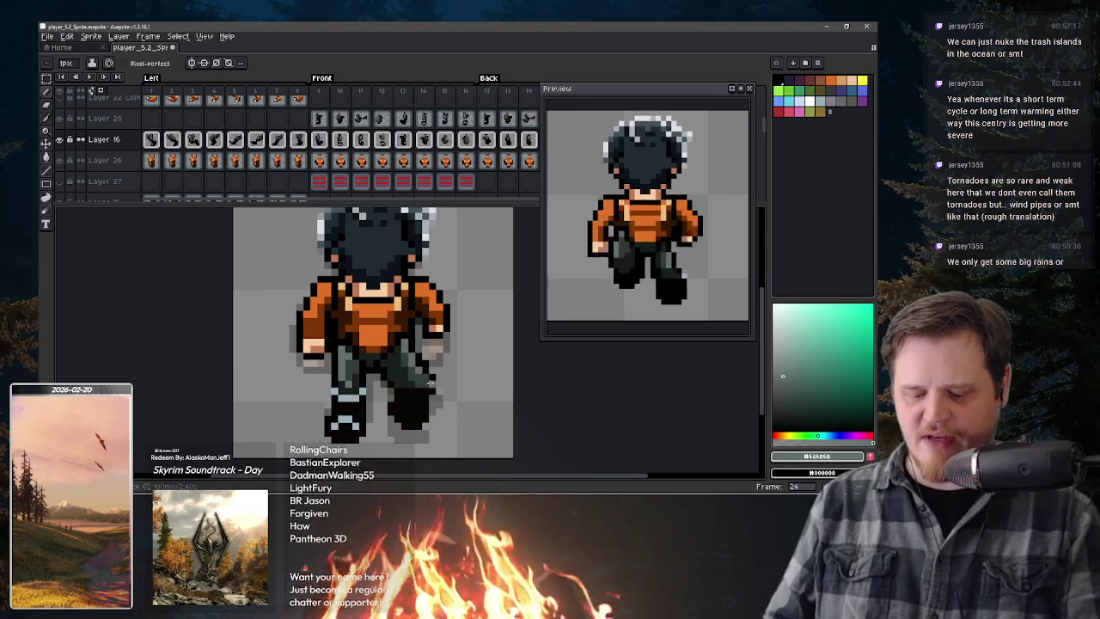
{"action": "key", "text": "e"}
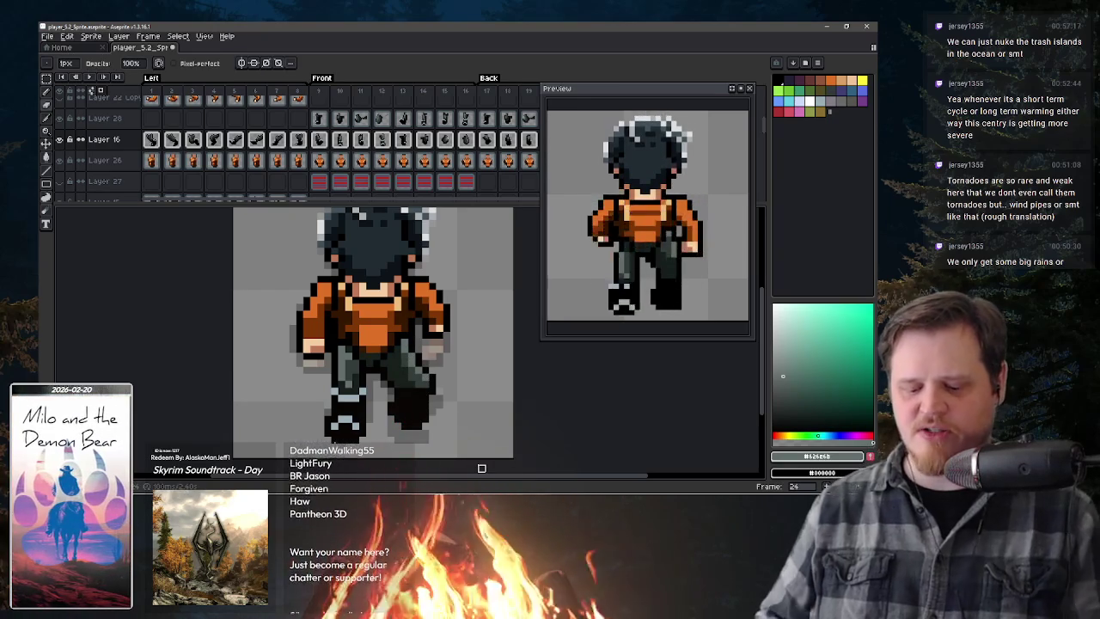
- Review back-view walk frames 20–25, ending on frame 22
{"action": "key", "text": "Right"}
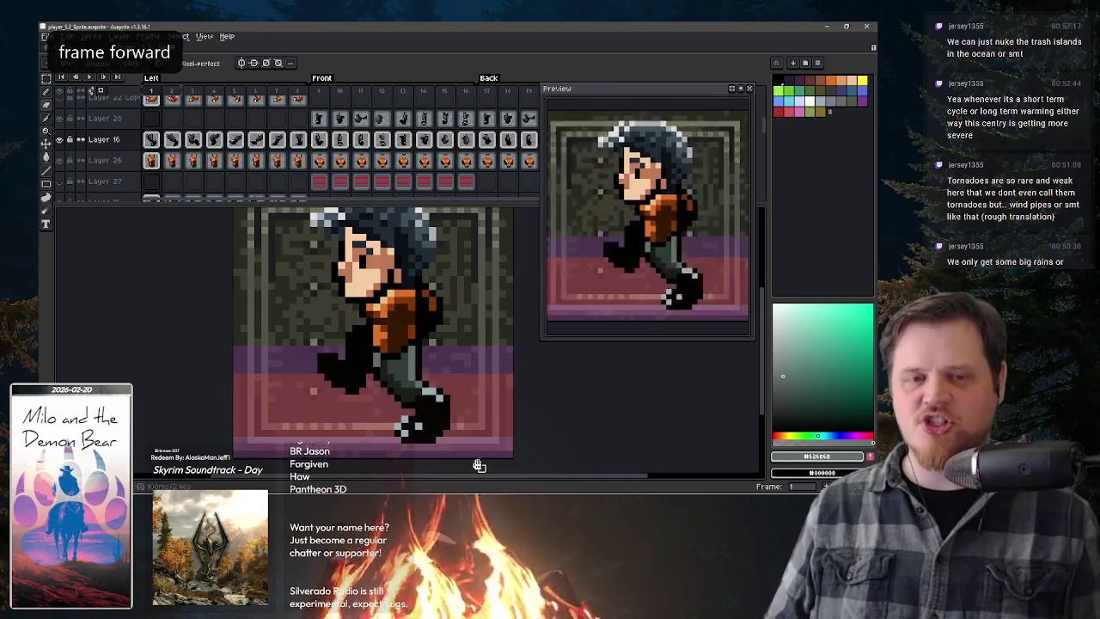
{"action": "key", "text": "Left"}
{"action": "key", "text": "Left"}
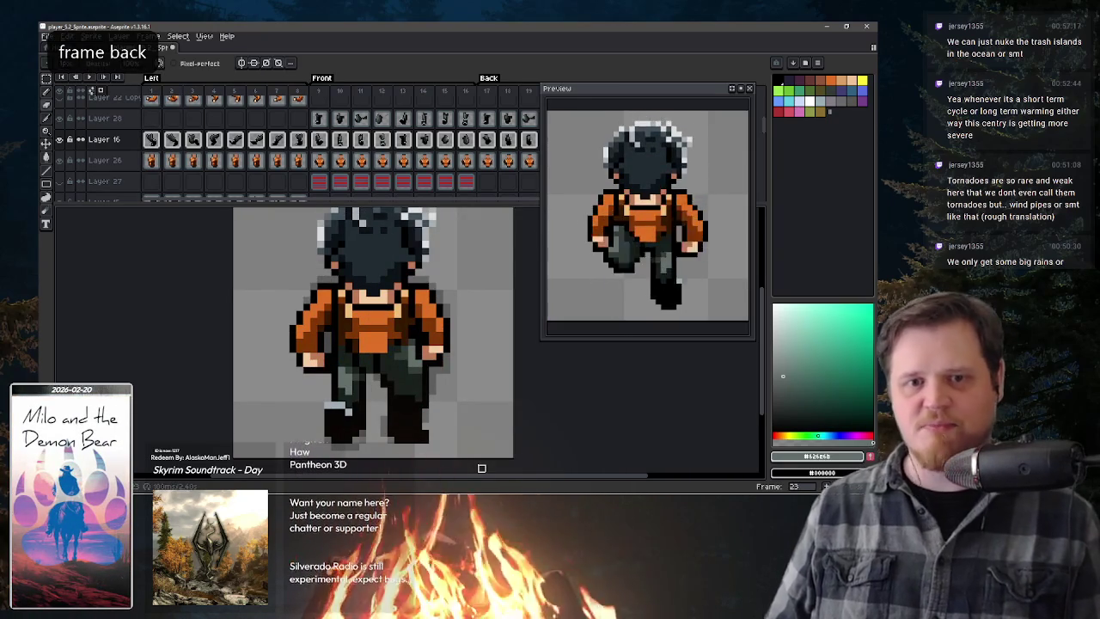
{"action": "key", "text": "Left"}
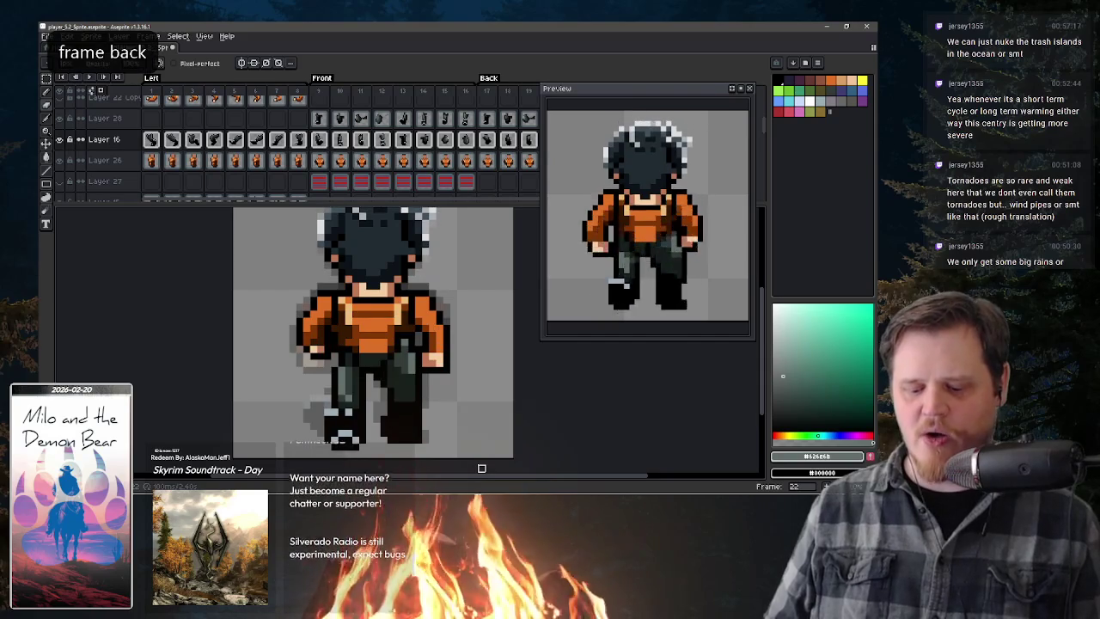
{"action": "key", "text": "Left"}
{"action": "key", "text": "Left"}
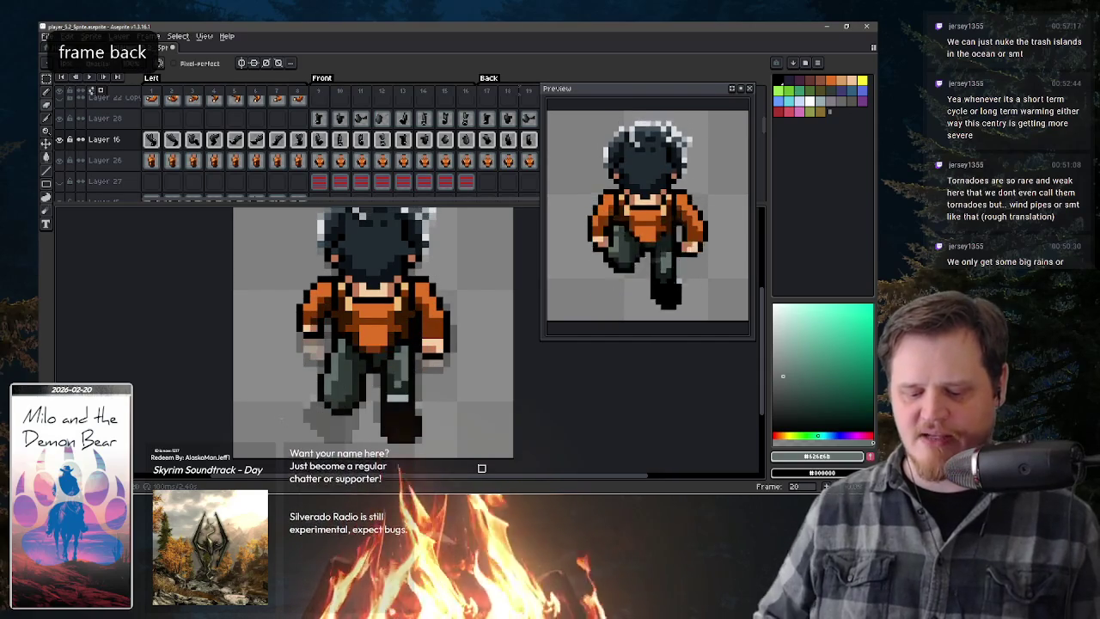
{"action": "key", "text": "Right"}
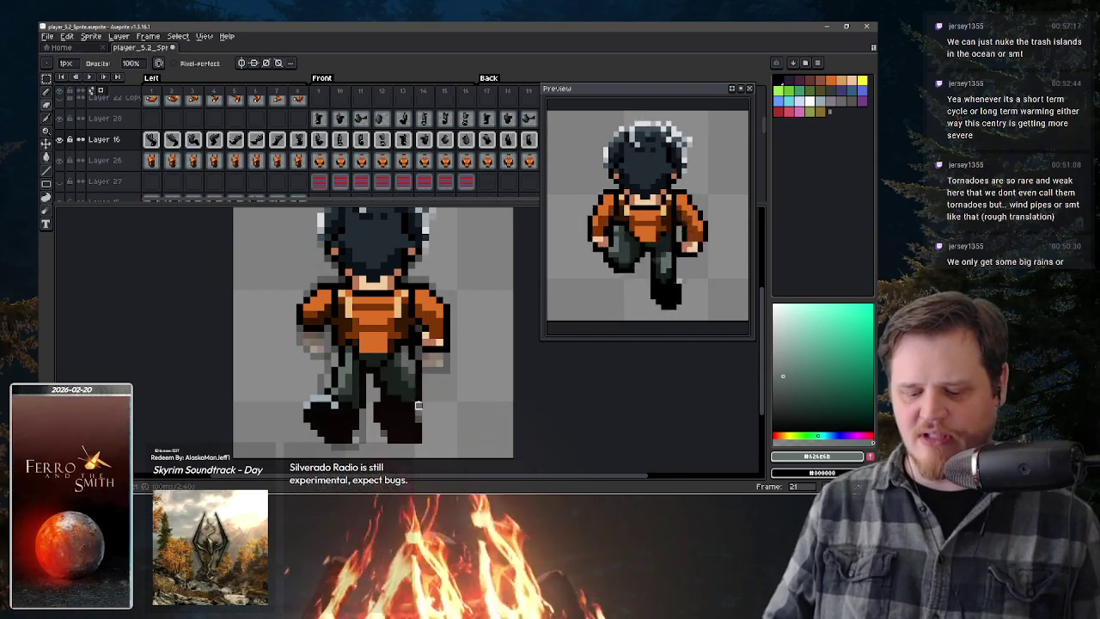
{"action": "key", "text": "period"}
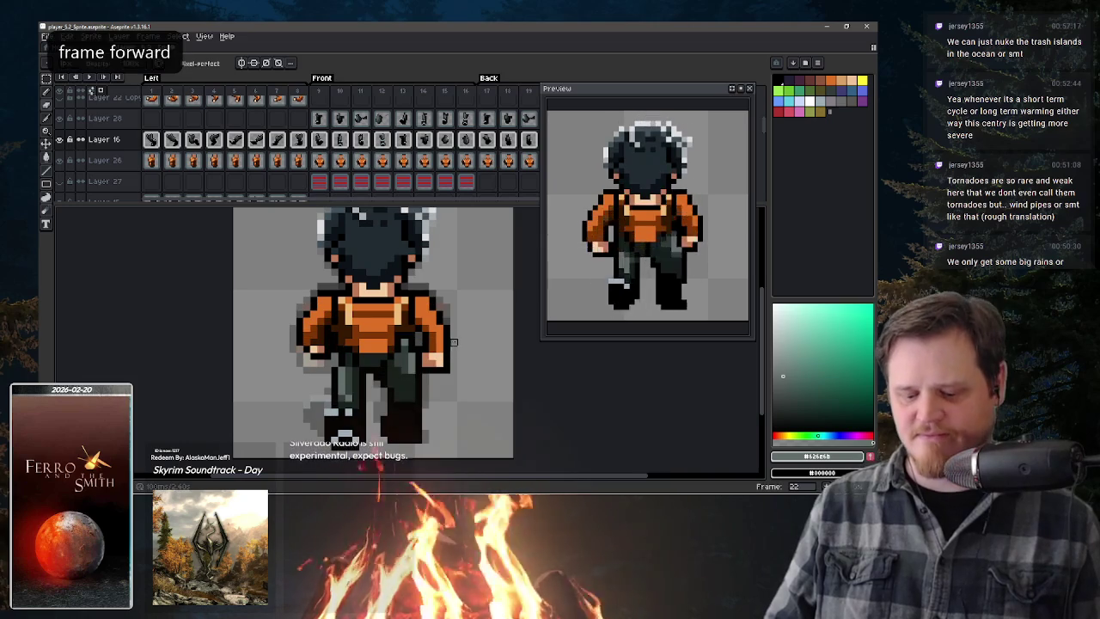
{"action": "key", "text": "period"}
{"action": "key", "text": "period"}
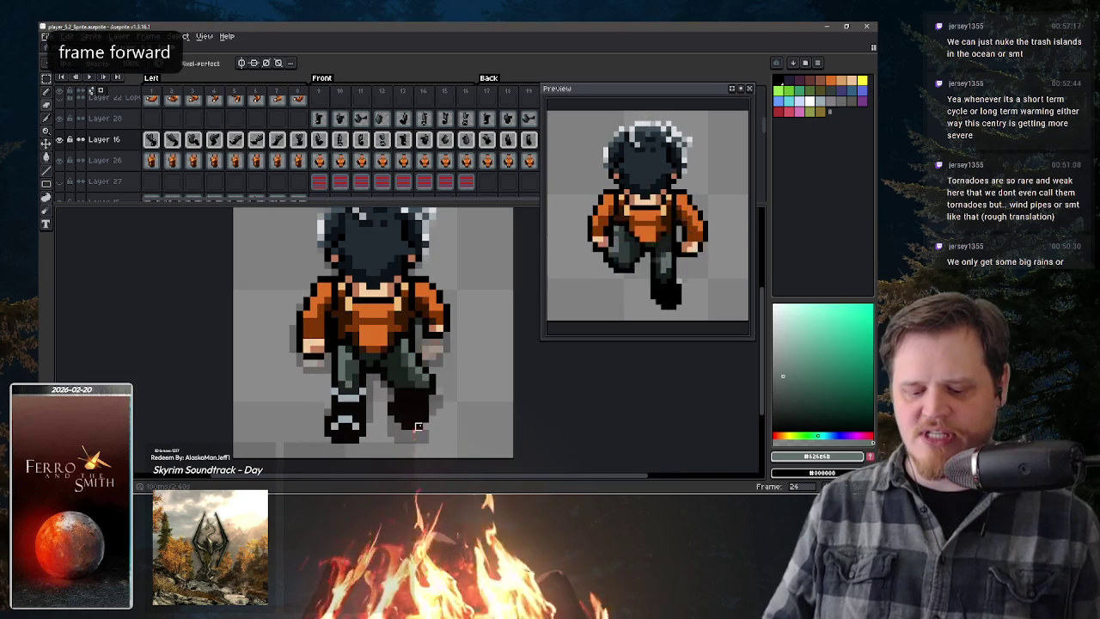
{"action": "key", "text": "period"}
{"action": "key", "text": "comma"}
{"action": "key", "text": "comma"}
{"action": "key", "text": "comma"}
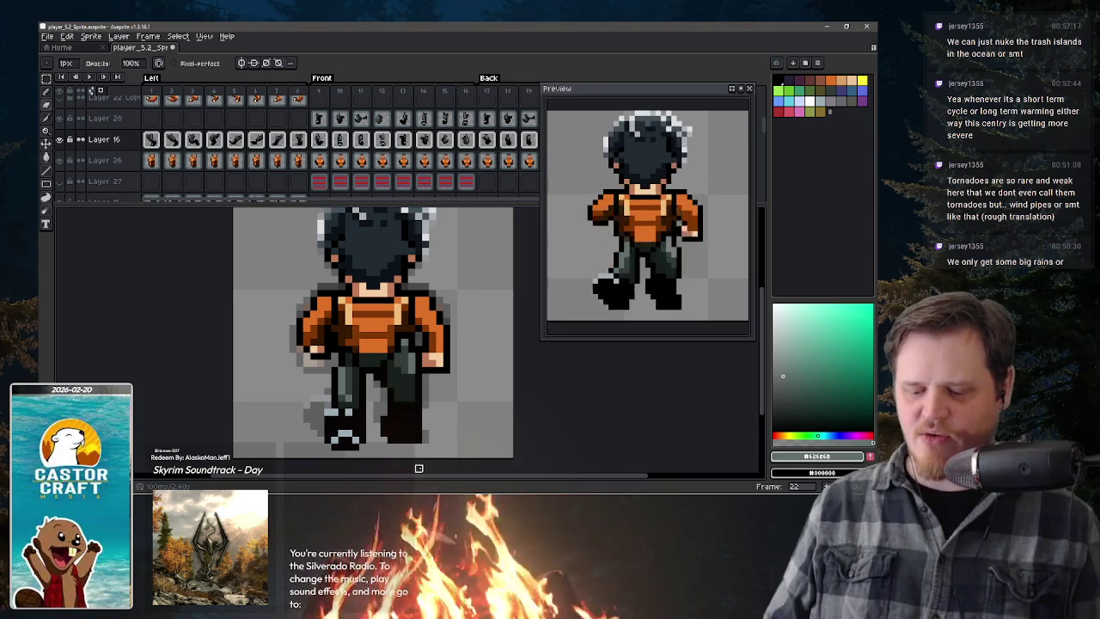
- Erase part of the black right foot on back-view frame 22
{"action": "key", "text": "comma"}
{"action": "key", "text": "comma"}
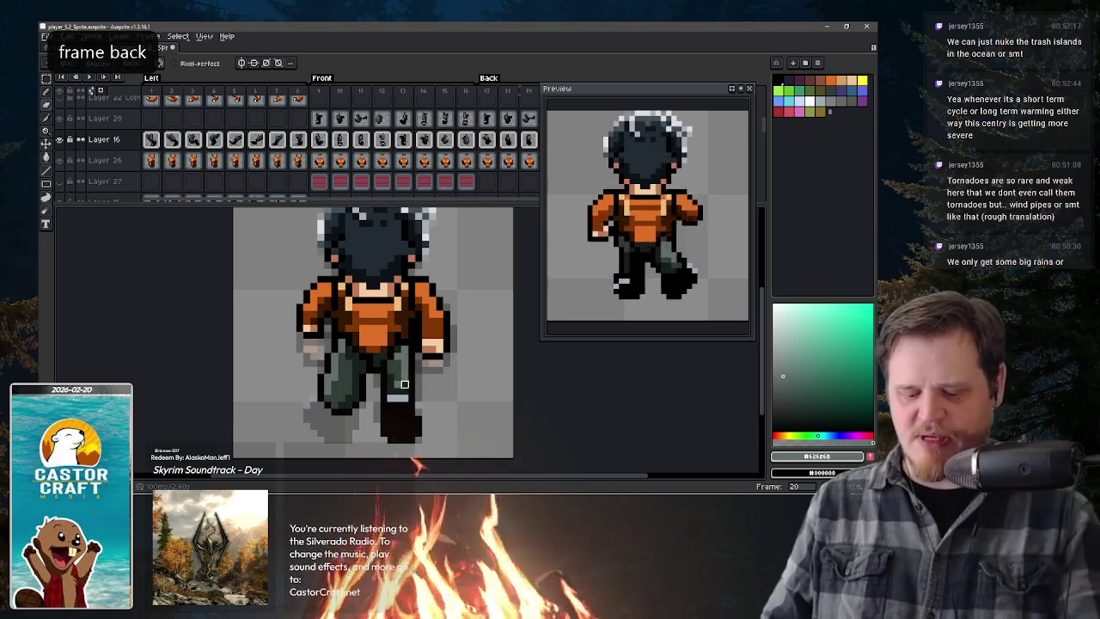
{"action": "key", "text": "alt"}
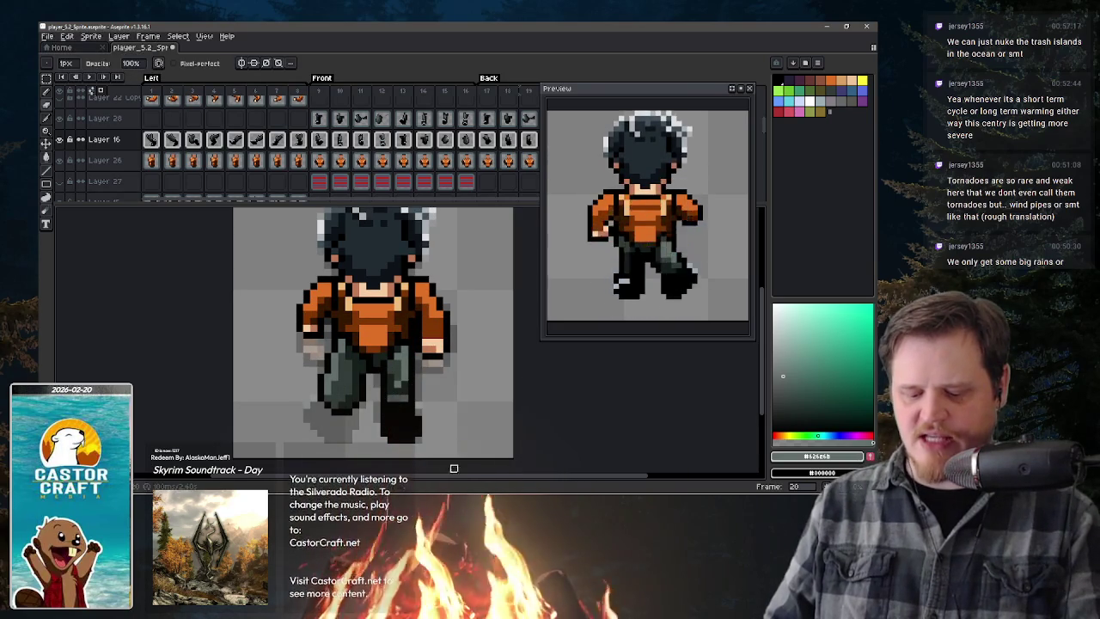
{"action": "key", "text": "period"}
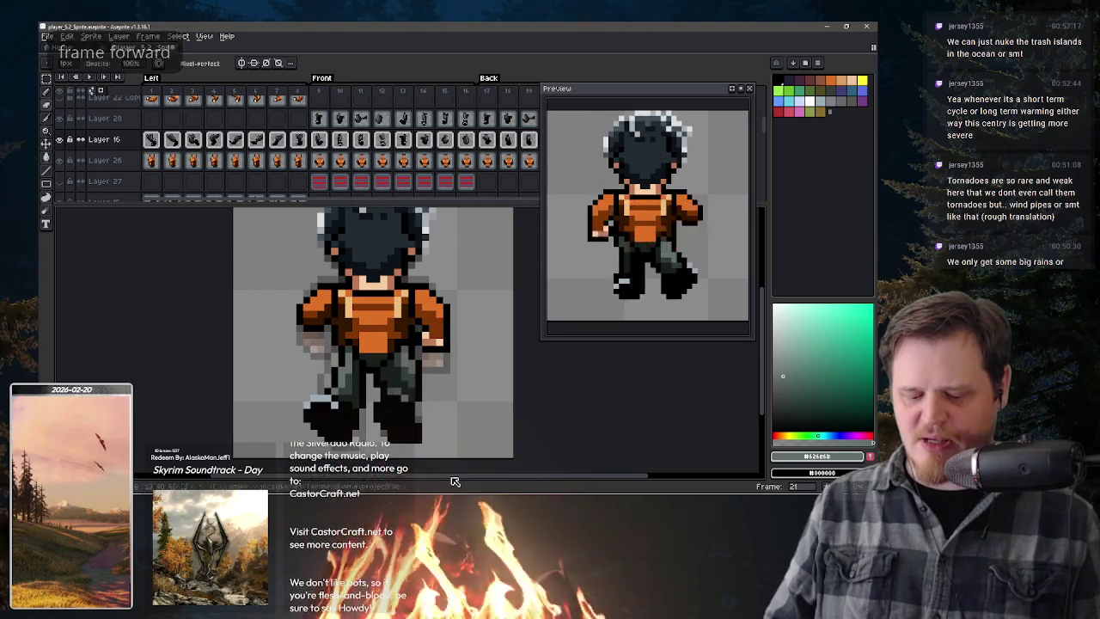
{"action": "key", "text": "period"}
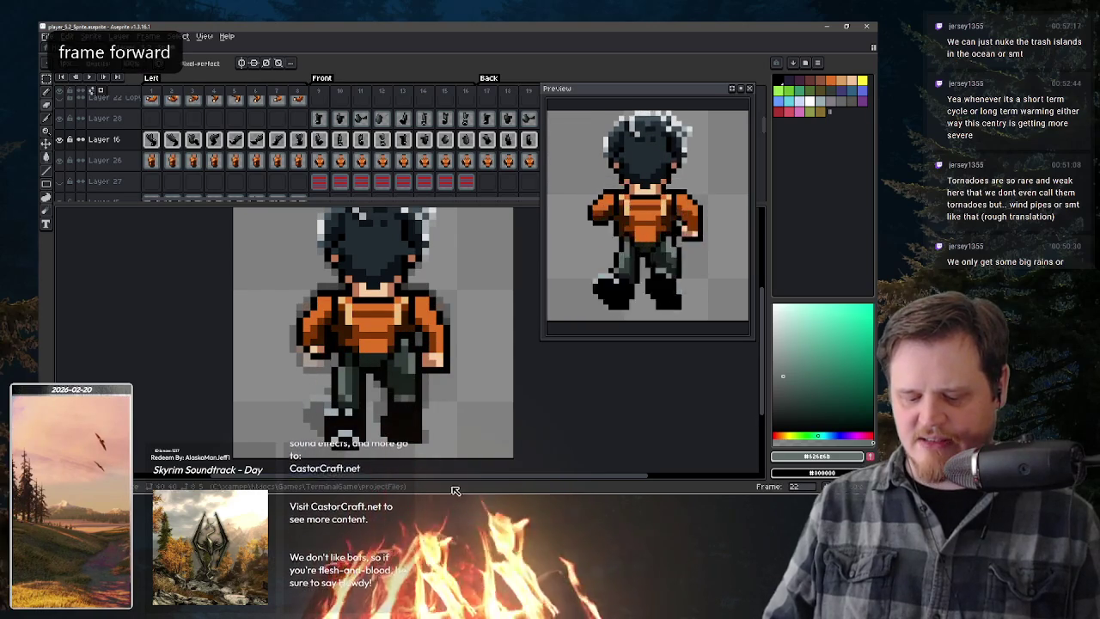
{"action": "key", "text": "period"}
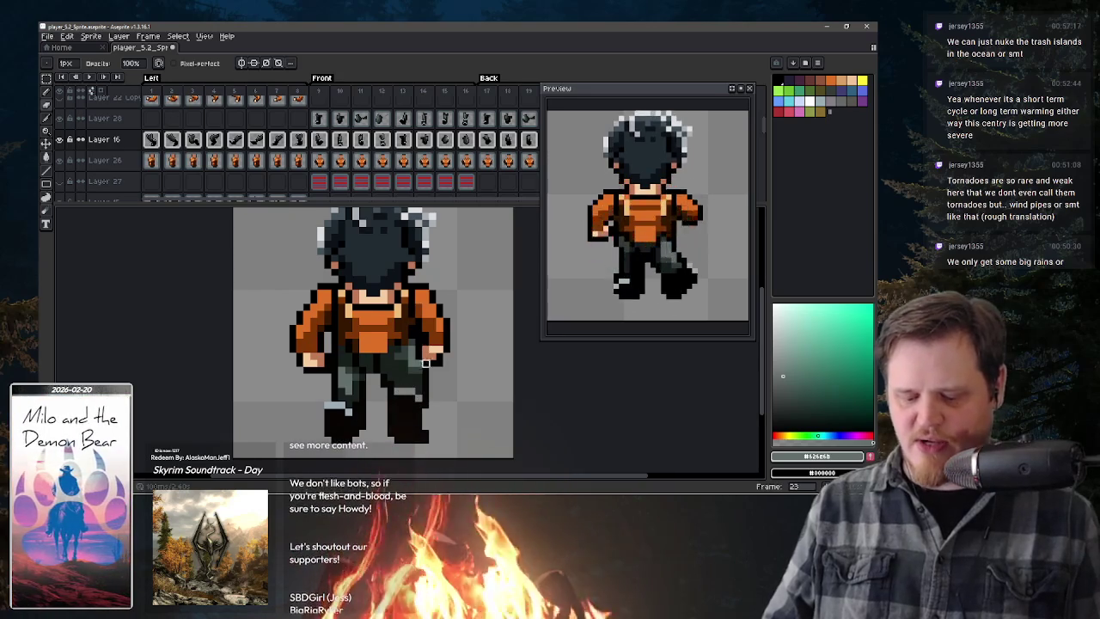
{"action": "key", "text": "e"}
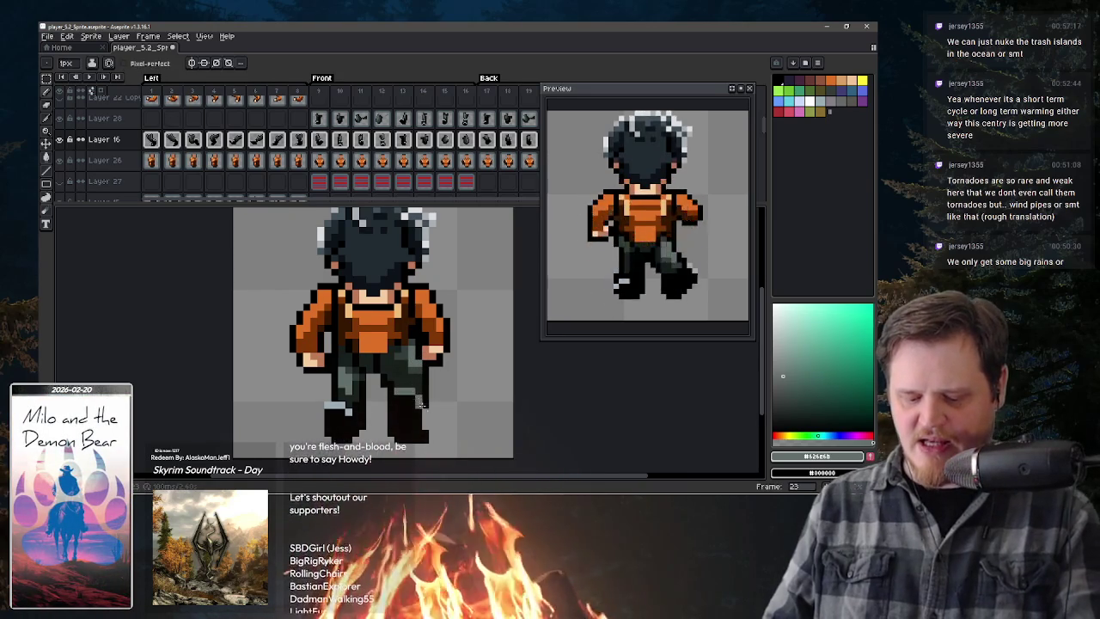
{"action": "key", "text": "comma"}
{"action": "left_click_drag", "start_coordinate": [398, 398], "coordinate": [409, 398]}
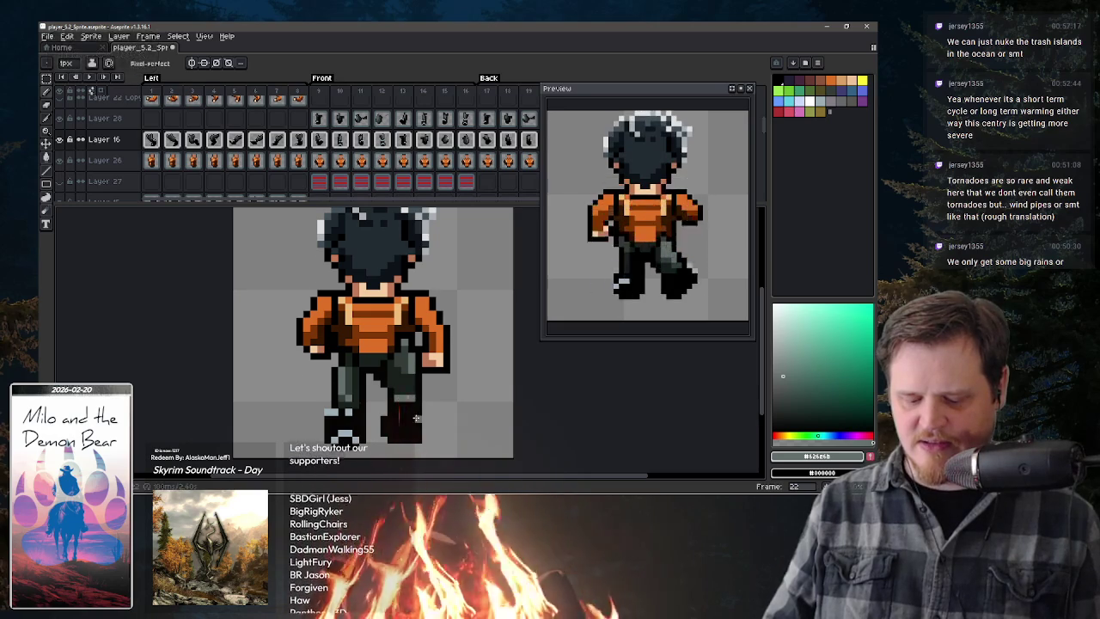
- Step back through the walk frames from 21 to frame 18
{"action": "key", "text": "period"}
{"action": "key", "text": "comma"}
{"action": "key", "text": "comma"}
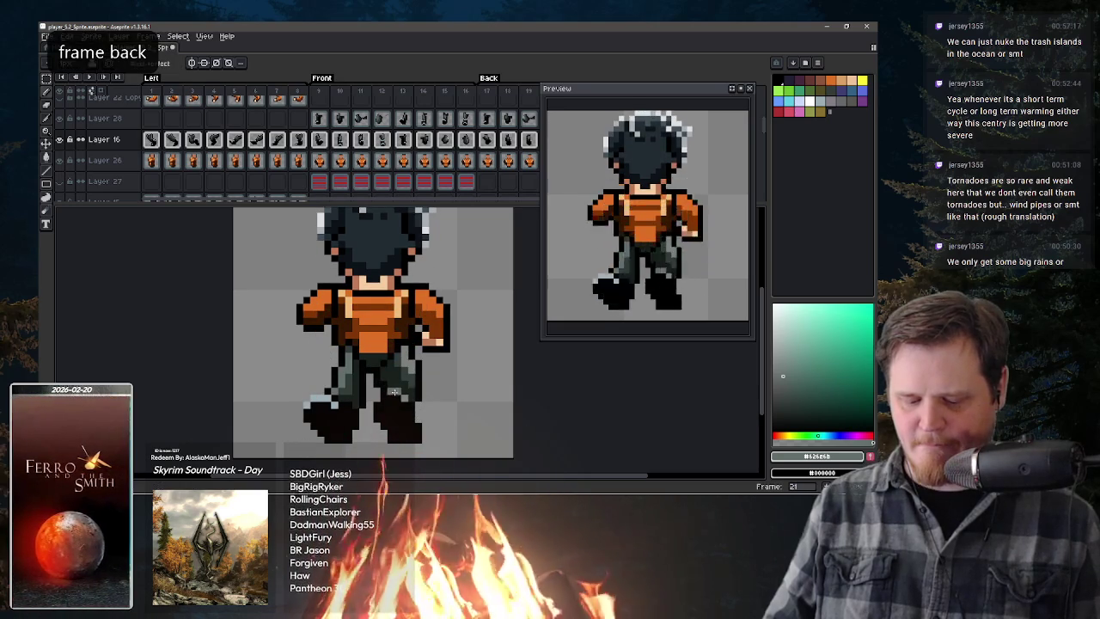
{"action": "key", "text": "comma"}
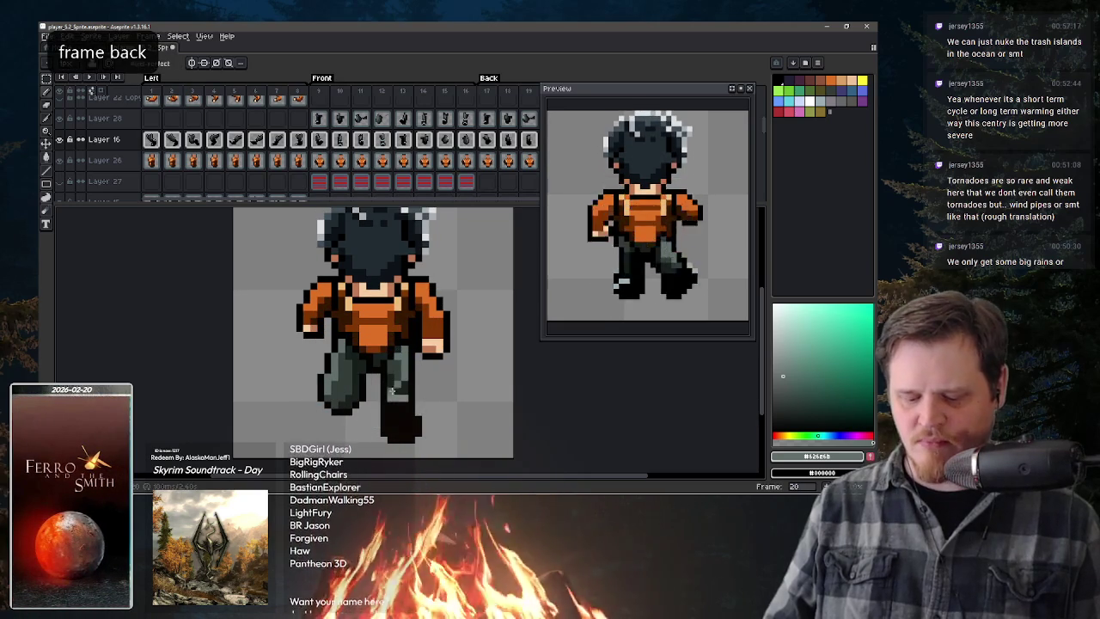
{"action": "key", "text": "comma"}
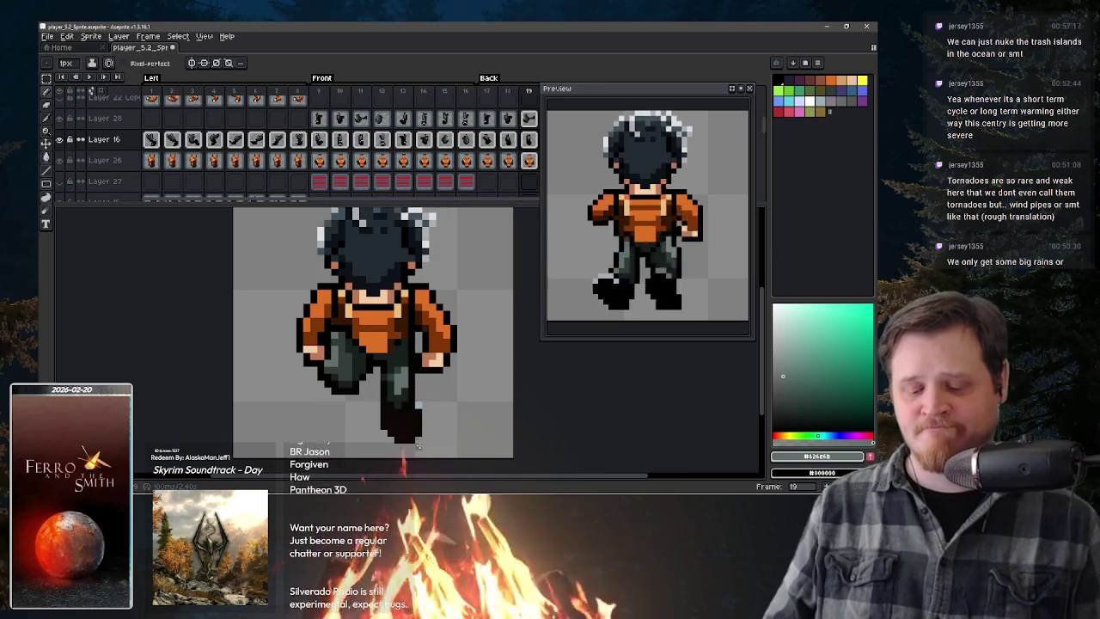
{"action": "key", "text": "comma"}
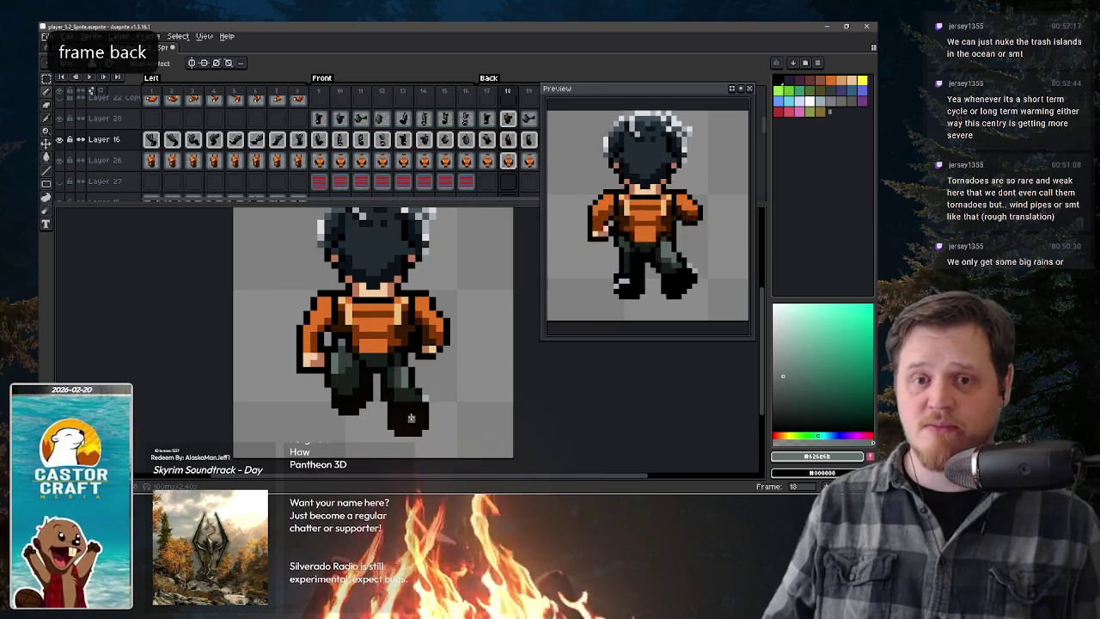
{"action": "key", "text": "period"}
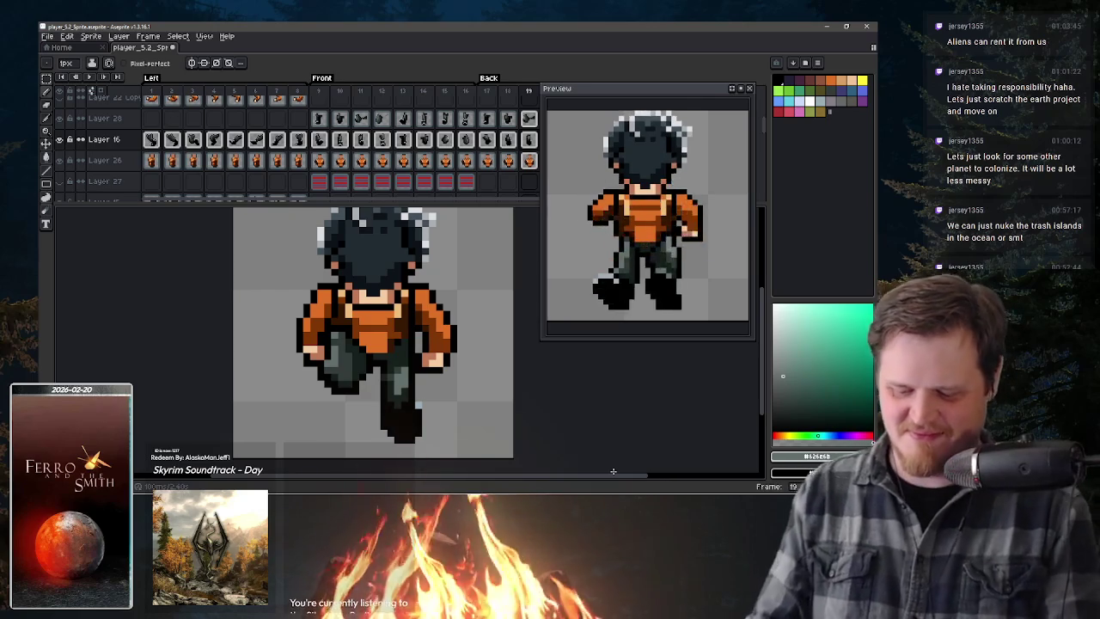
{"action": "key", "text": "Right"}
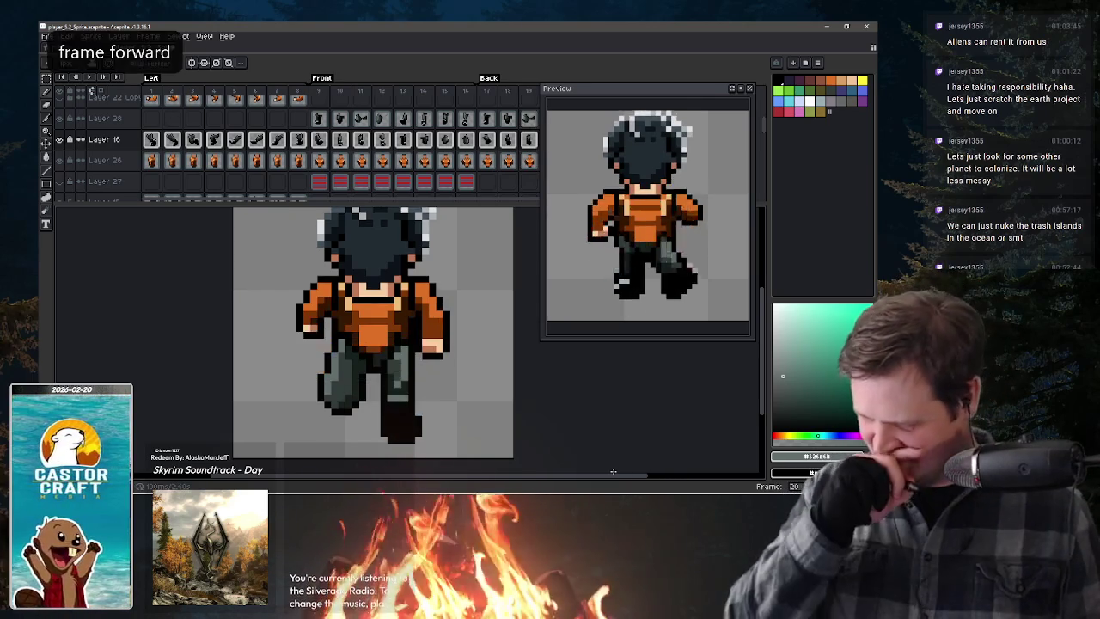
- Sample the pants' greens and then black from the sprite on frame 22
{"action": "key", "text": "Right"}
{"action": "key", "text": "Right"}
{"action": "key", "text": "Right"}
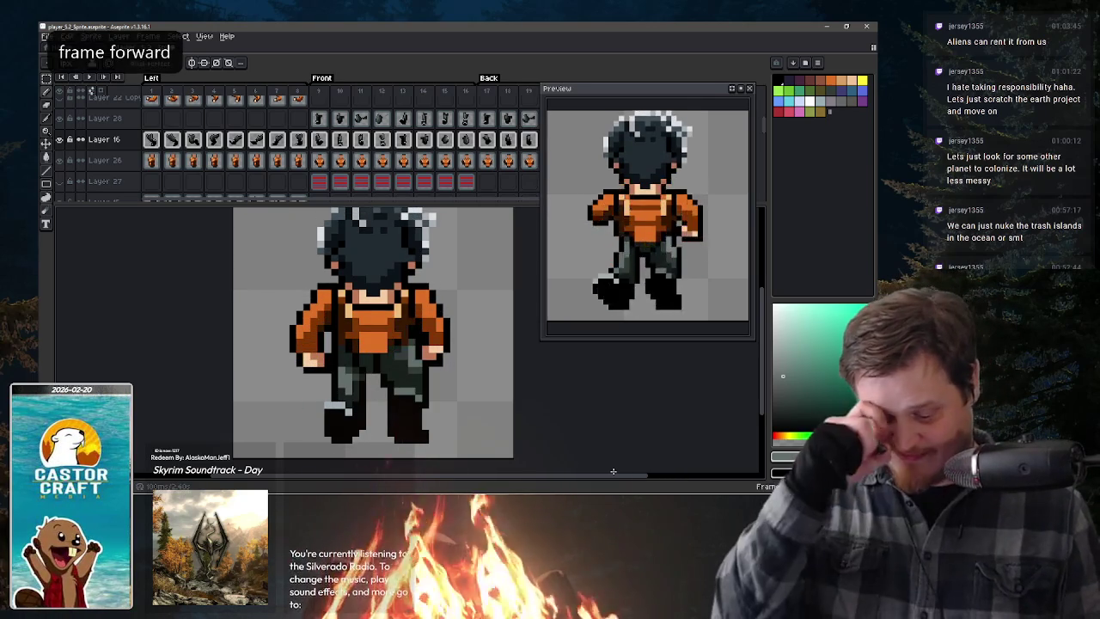
{"action": "key", "text": "Left"}
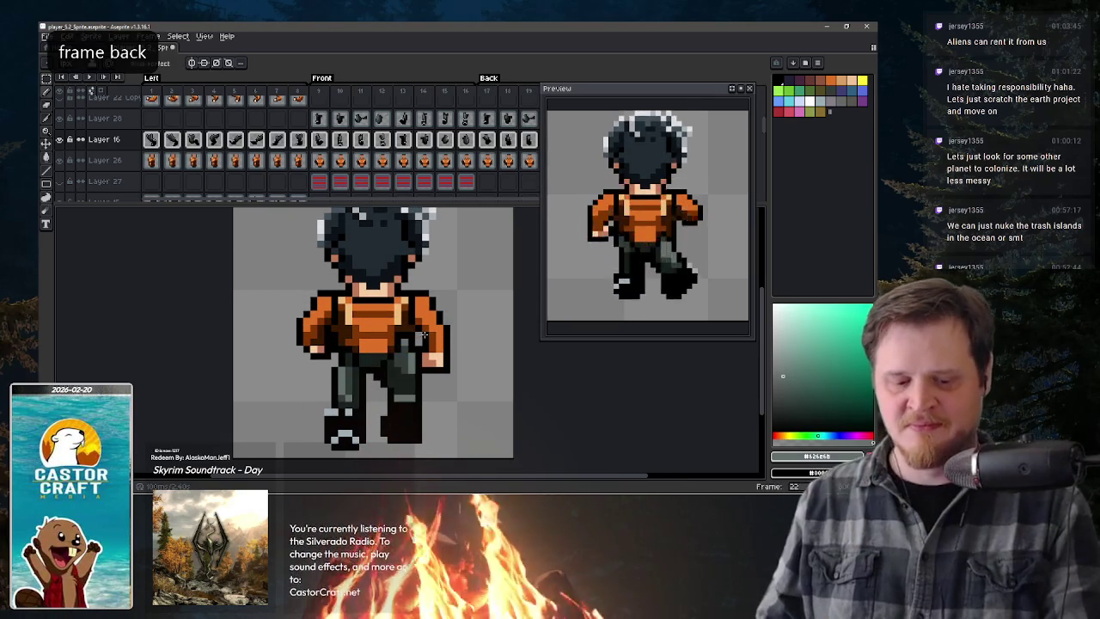
{"action": "left_click", "coordinate": [424, 378], "text": "alt"}
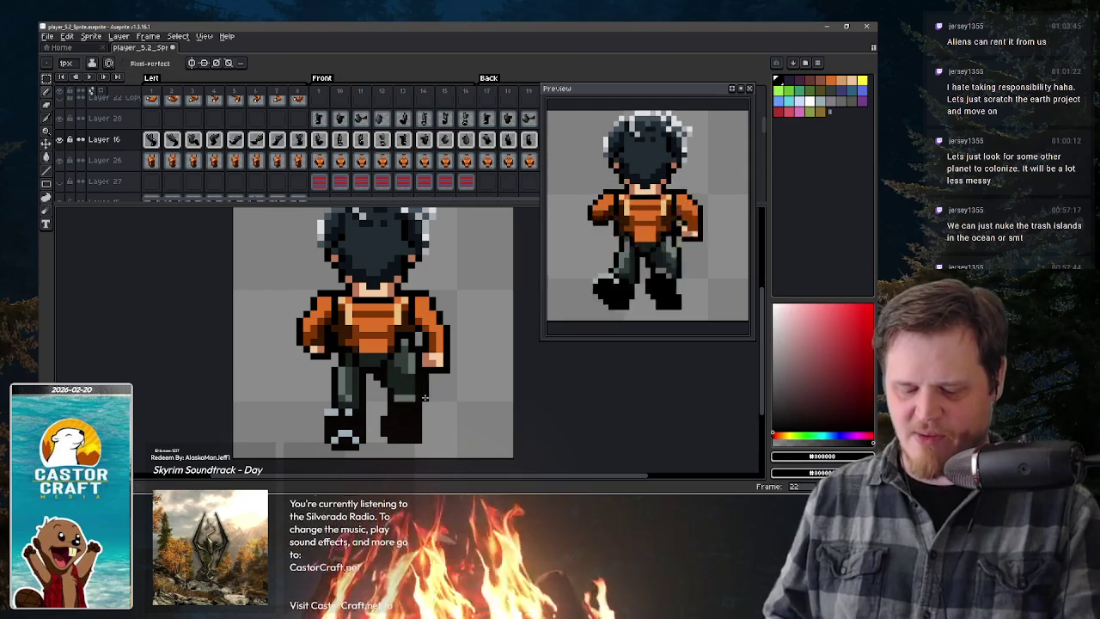
{"action": "left_click", "coordinate": [416, 385], "text": "alt"}
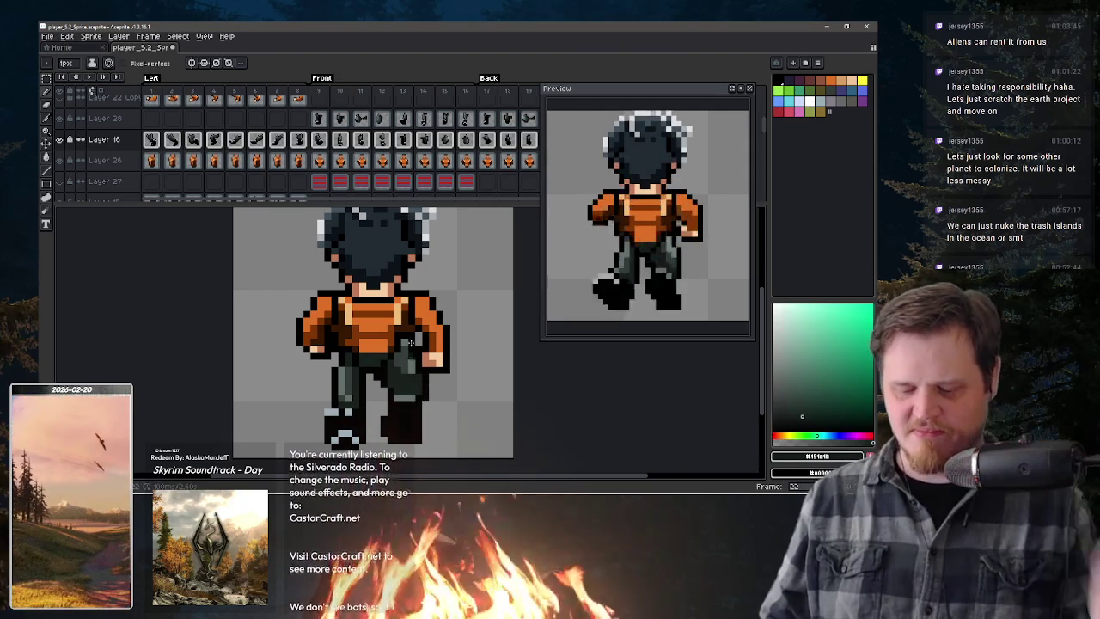
{"action": "left_click", "coordinate": [416, 391], "text": "alt"}
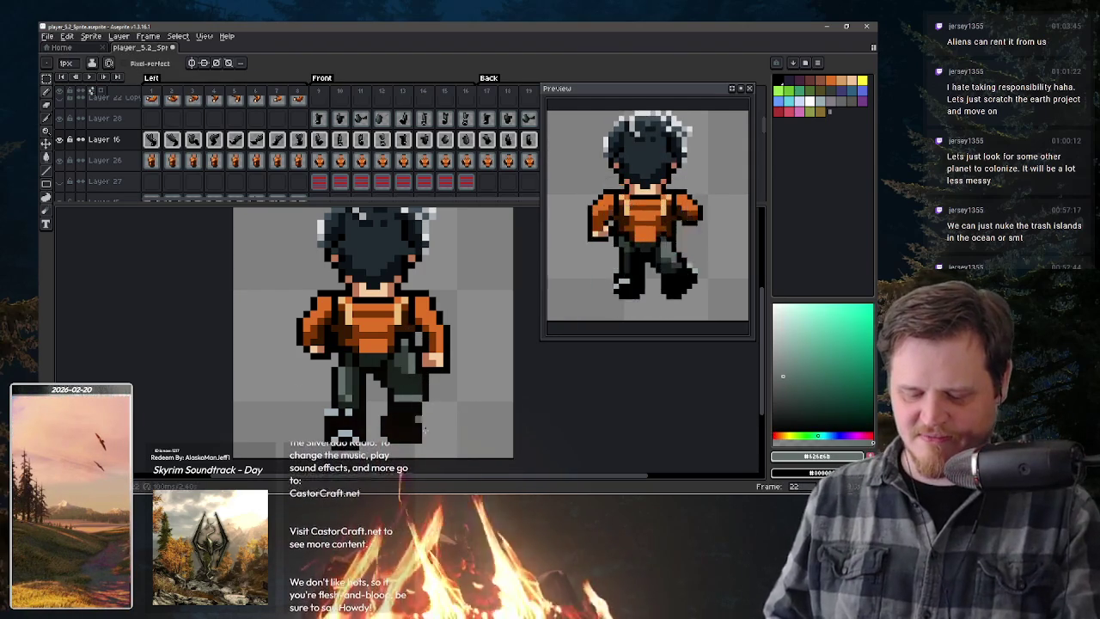
{"action": "left_click", "coordinate": [420, 408], "text": "alt"}
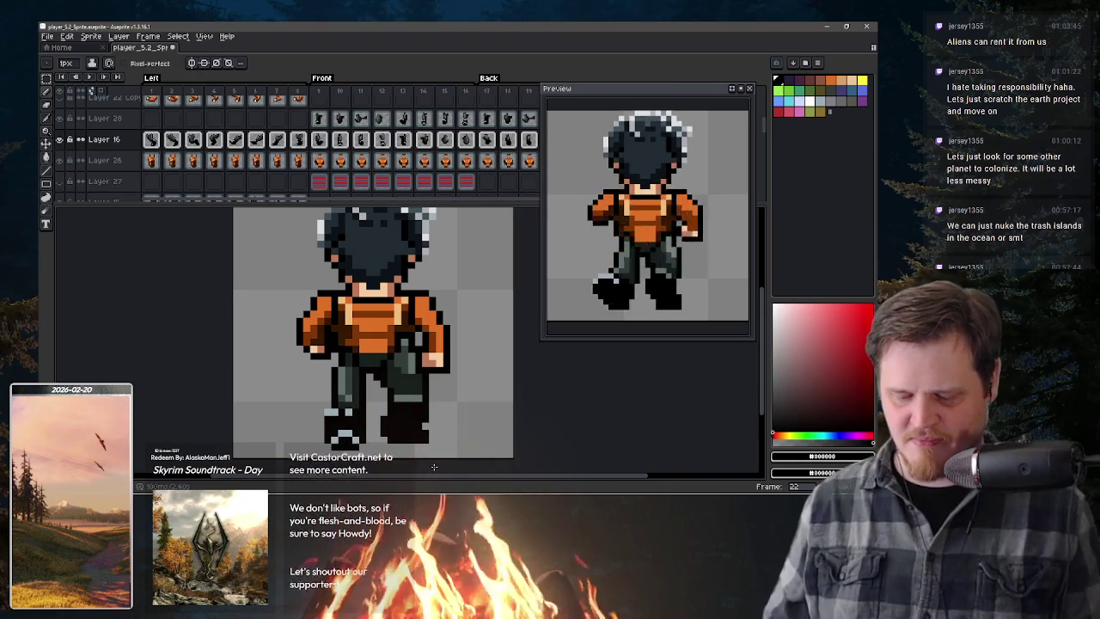
- Remove the stray dark pixels at the right foot's lower-left on frame 24
{"action": "key", "text": "period"}
{"action": "key", "text": "period"}
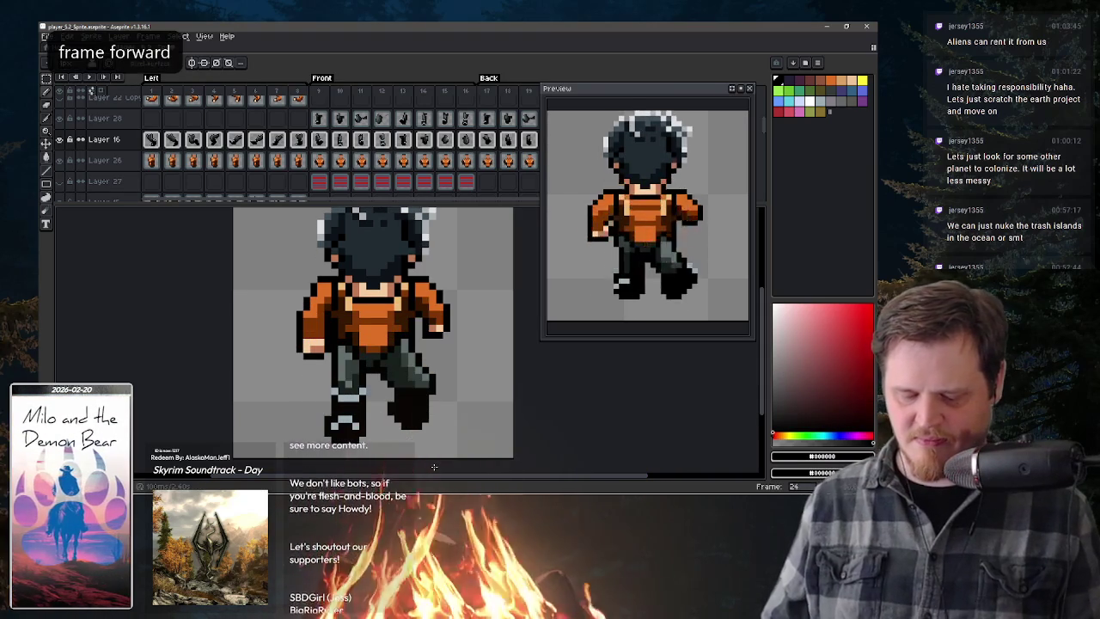
{"action": "key", "text": "comma"}
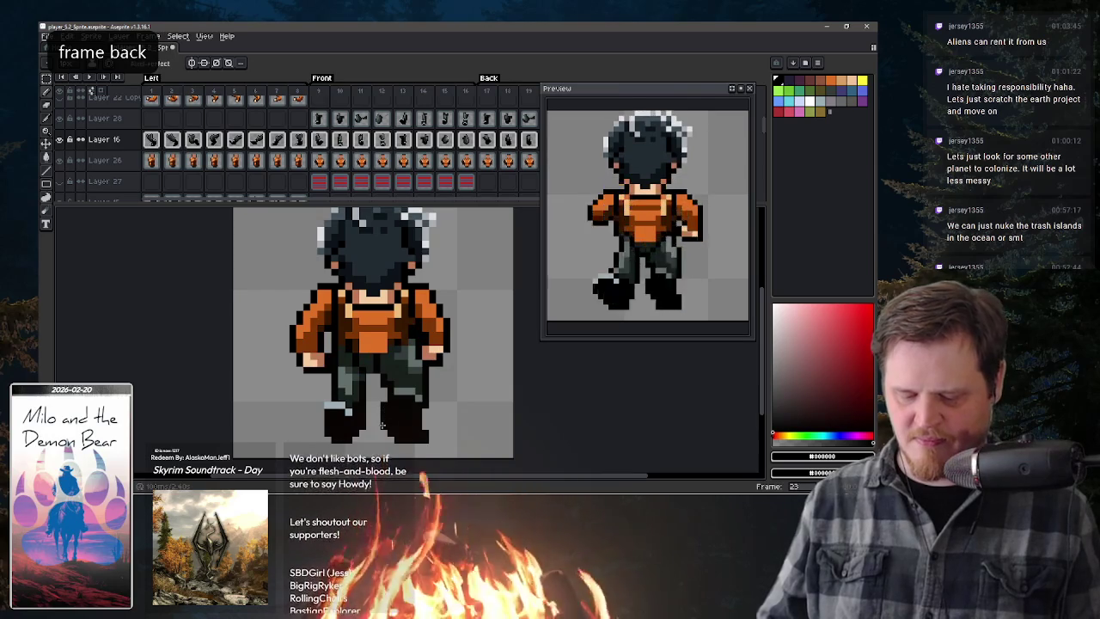
{"action": "key", "text": "period"}
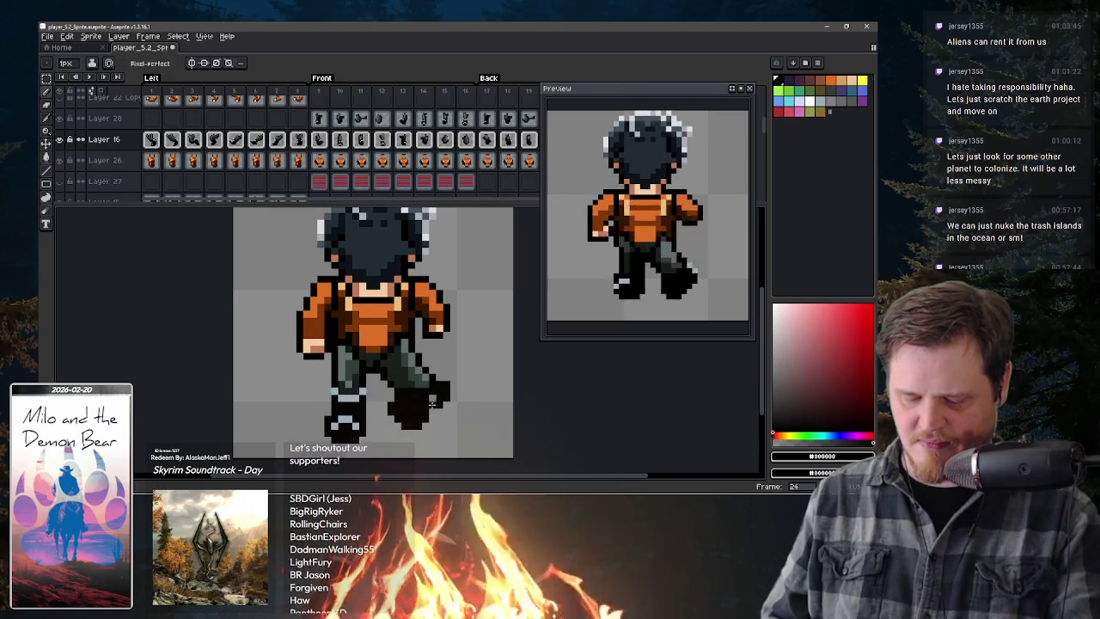
{"action": "left_click_drag", "start_coordinate": [434, 404], "coordinate": [404, 421]}
{"action": "key", "text": "b"}
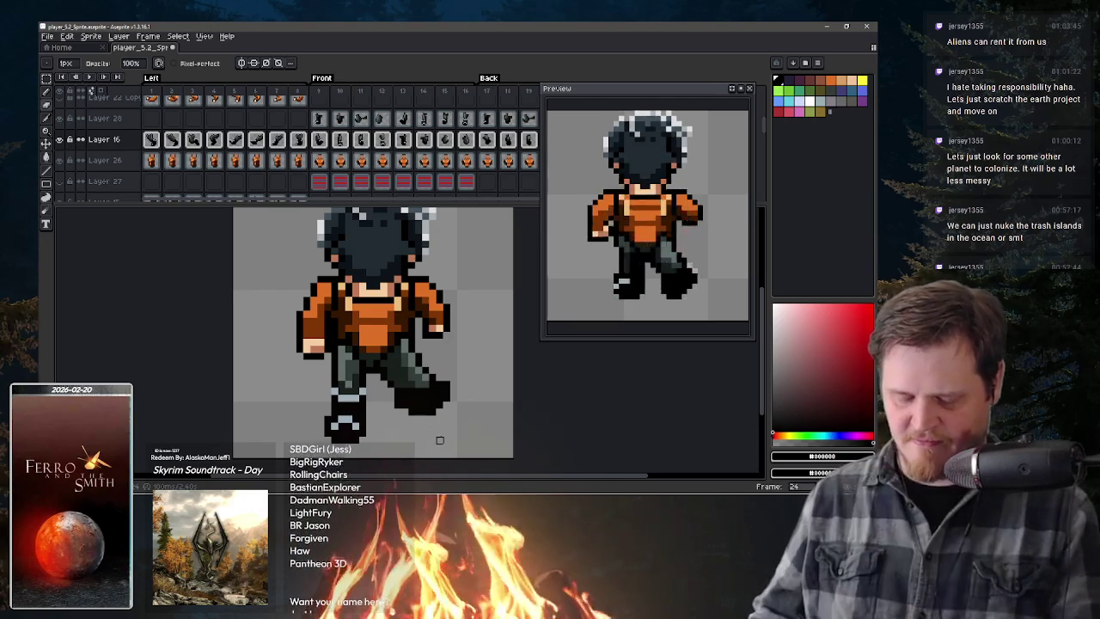
- Step through the back-view walk frames, ending on frame 17
{"action": "key", "text": "Right"}
{"action": "key", "text": "Left"}
{"action": "key", "text": "Left"}
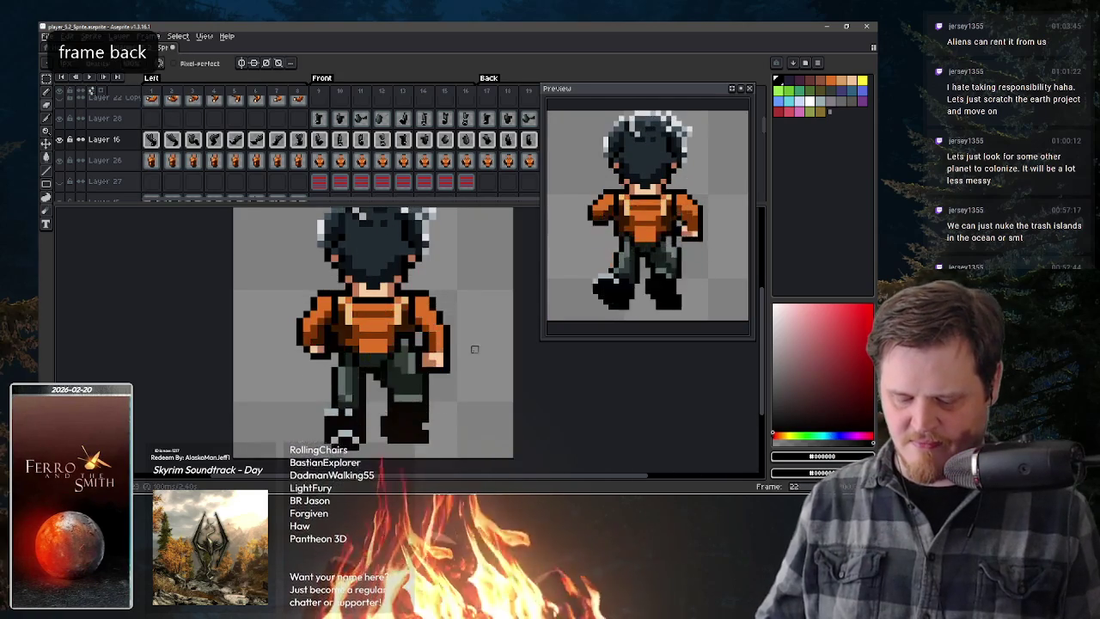
{"action": "key", "text": "Left"}
{"action": "key", "text": "Left"}
{"action": "key", "text": "Left"}
{"action": "key", "text": "Left"}
{"action": "key", "text": "Left"}
{"action": "key", "text": "Left"}
{"action": "key", "text": "Left"}
{"action": "key", "text": "Left"}
{"action": "key", "text": "Right"}
{"action": "key", "text": "Right"}
{"action": "key", "text": "Right"}
{"action": "key", "text": "Right"}
{"action": "key", "text": "Right"}
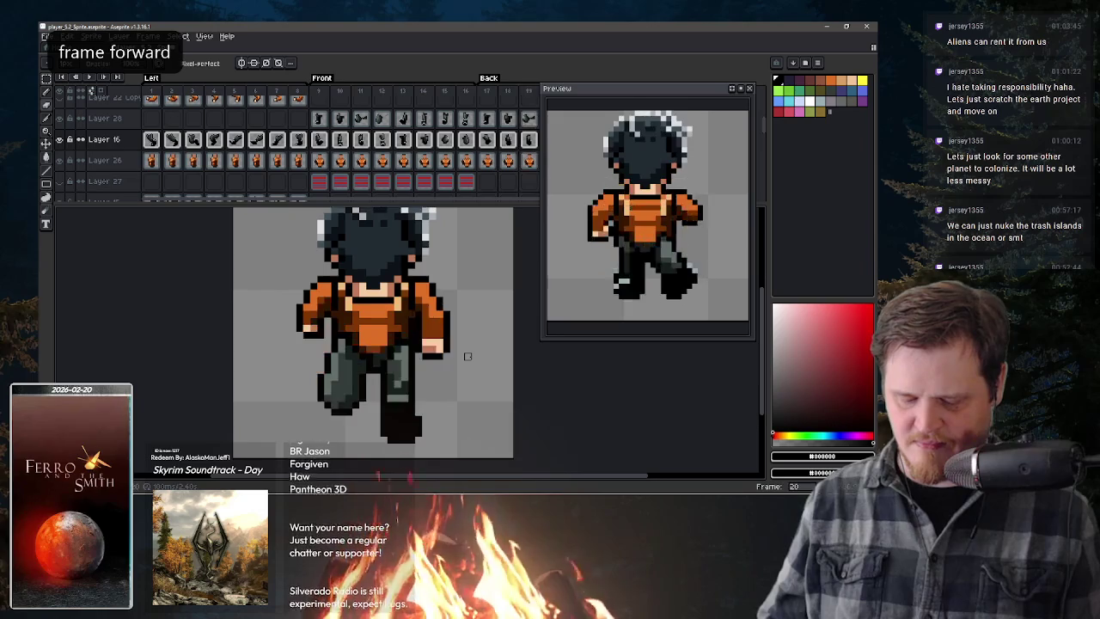
{"action": "key", "text": "Right"}
{"action": "key", "text": "Left"}
{"action": "key", "text": "Left"}
{"action": "key", "text": "Left"}
{"action": "key", "text": "Left"}
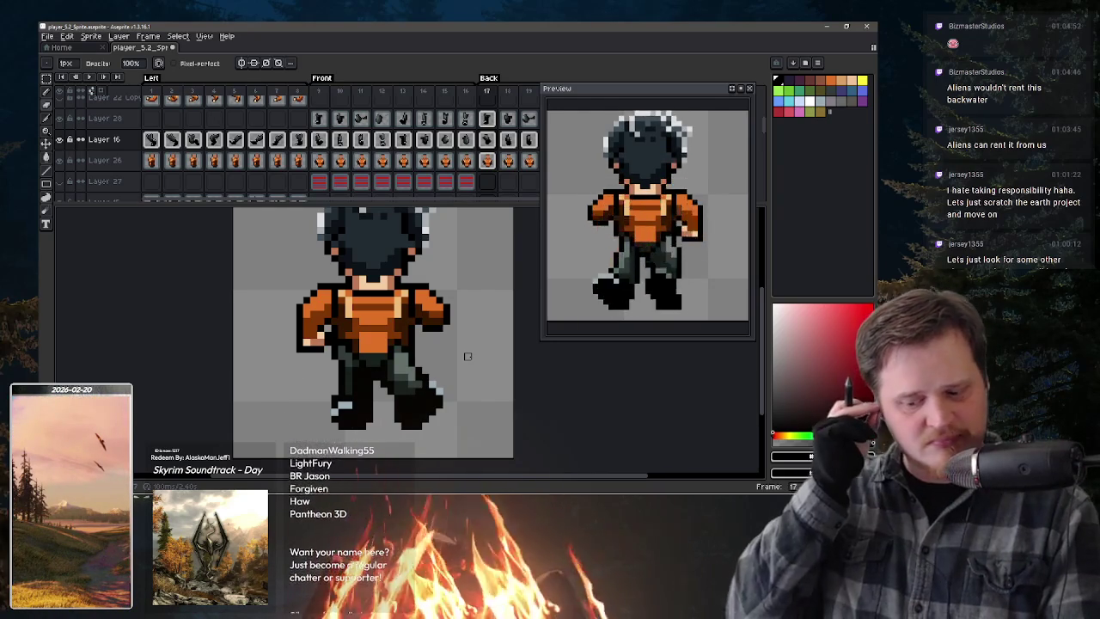
{"action": "left_click", "coordinate": [486, 165]}
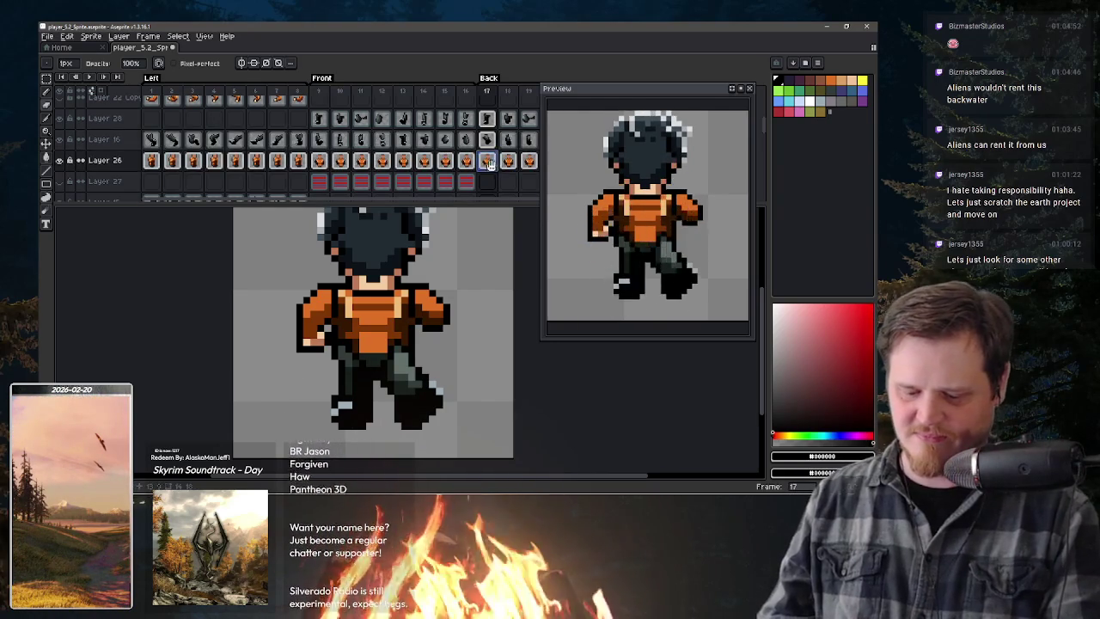
- Paint a dark brown stripe across the shirt and turn on vertical symmetry
{"action": "scroll", "coordinate": [486, 165], "scroll_direction": "right", "scroll_amount": 2}
{"action": "scroll", "coordinate": [486, 165], "scroll_direction": "right", "scroll_amount": 2}
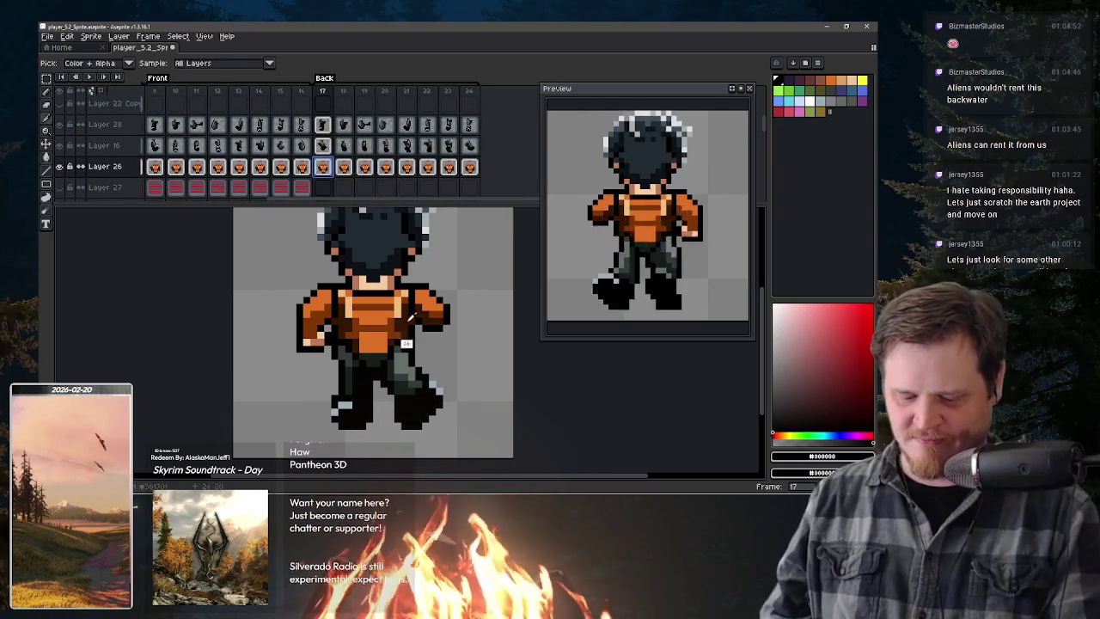
{"action": "left_click", "coordinate": [390, 306], "text": "alt"}
{"action": "left_click_drag", "start_coordinate": [396, 307], "coordinate": [357, 307]}
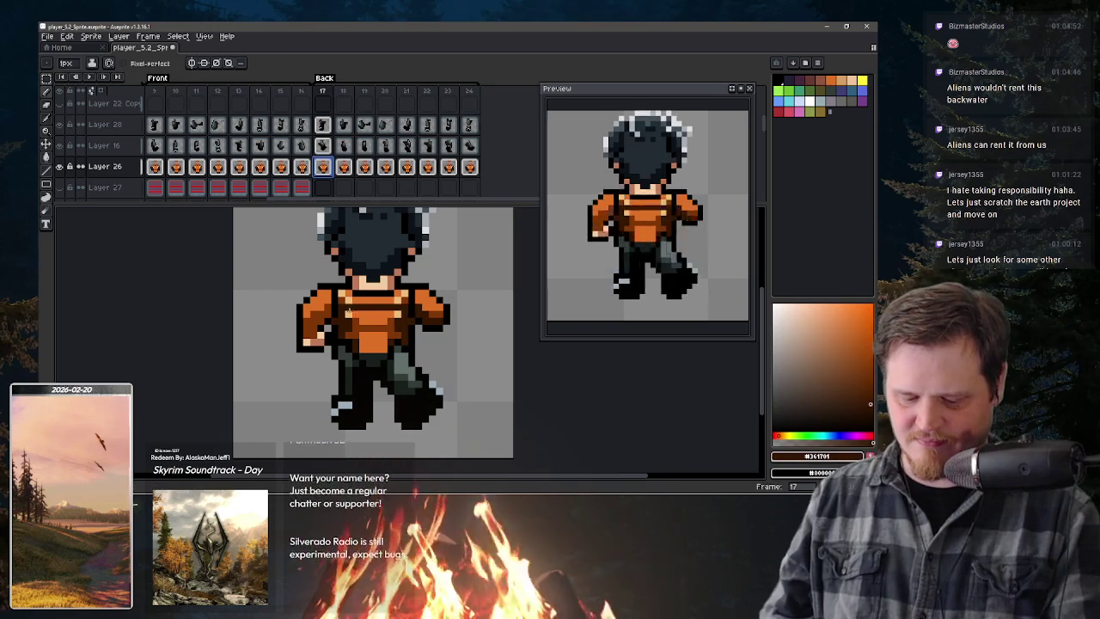
{"action": "left_click", "coordinate": [196, 63]}
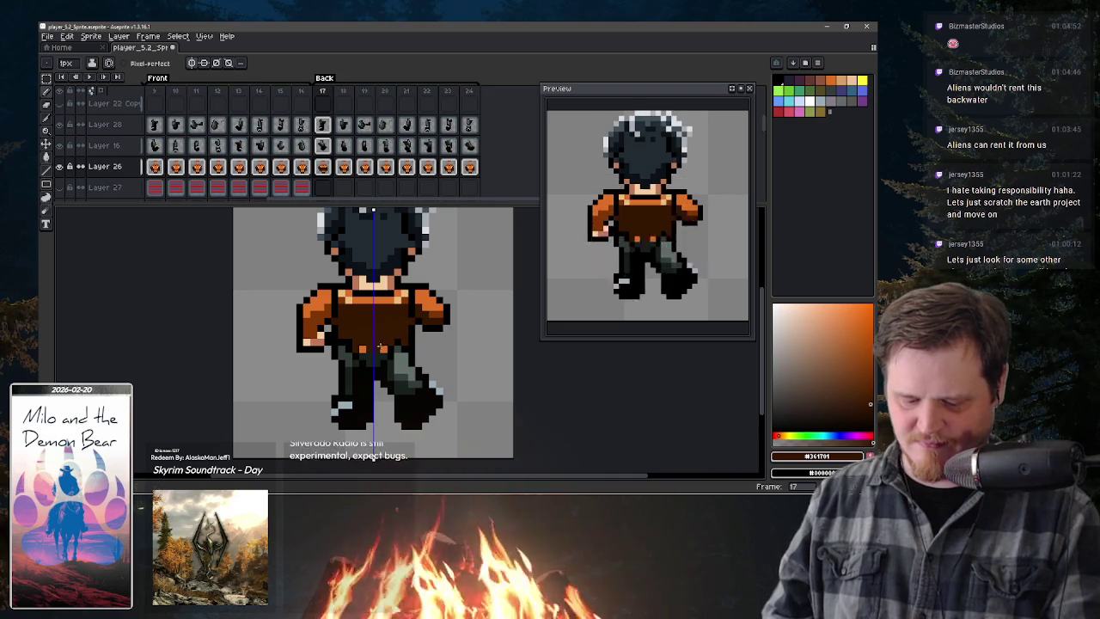
- Add orange highlights to the upper shirt and darker brown down the torso centre
{"action": "key", "text": "i"}
{"action": "left_click", "coordinate": [388, 297]}
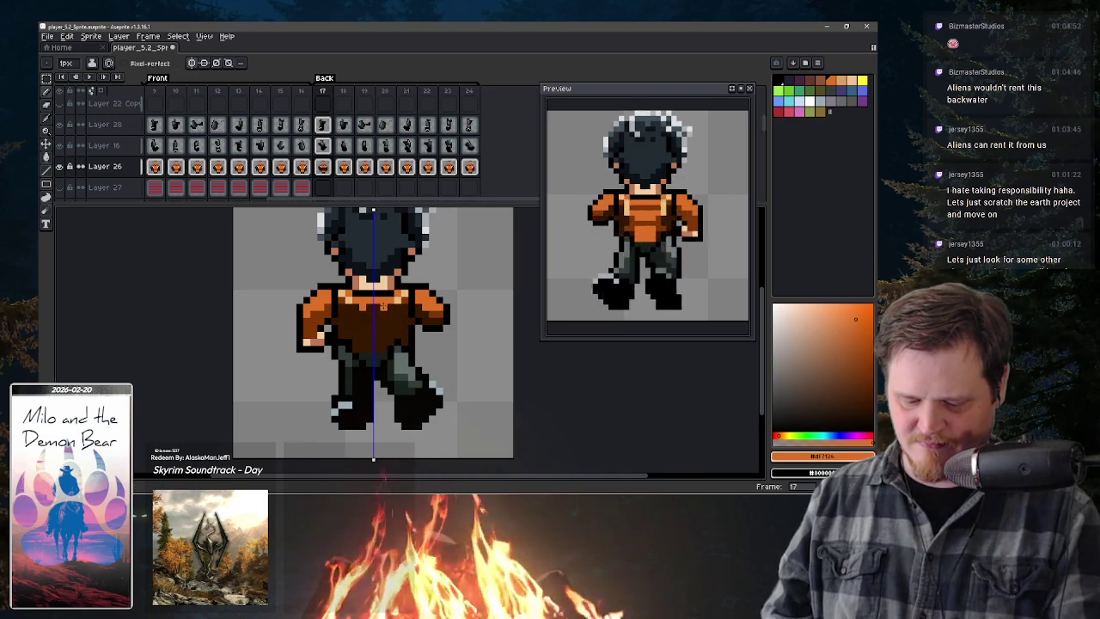
{"action": "left_click_drag", "start_coordinate": [384, 306], "coordinate": [354, 314]}
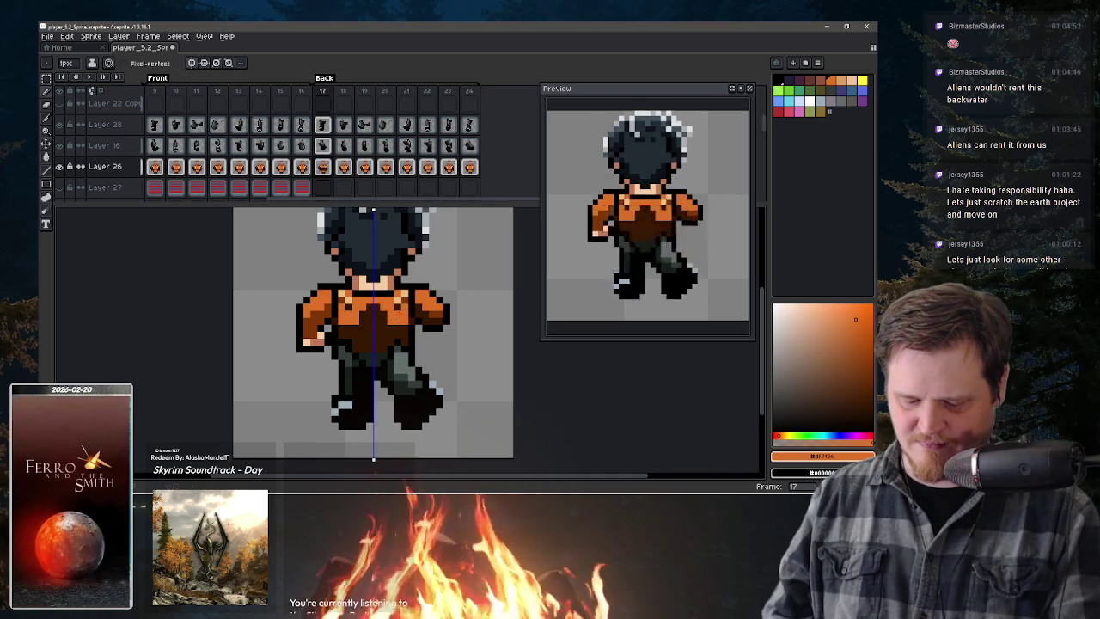
{"action": "left_click", "coordinate": [397, 302], "text": "alt"}
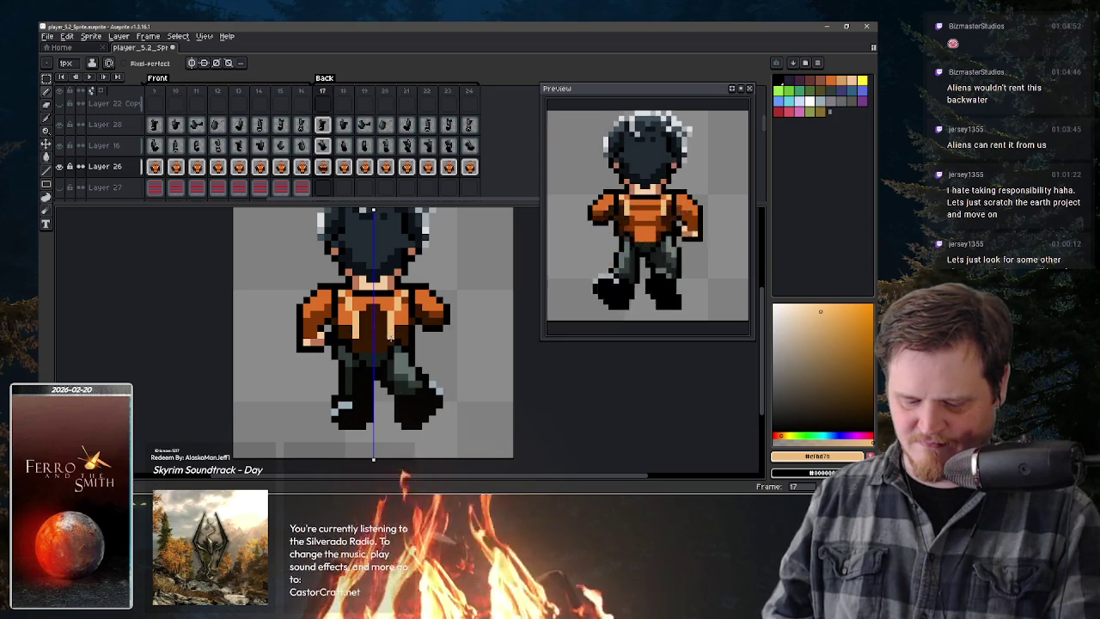
{"action": "left_click", "coordinate": [855, 342]}
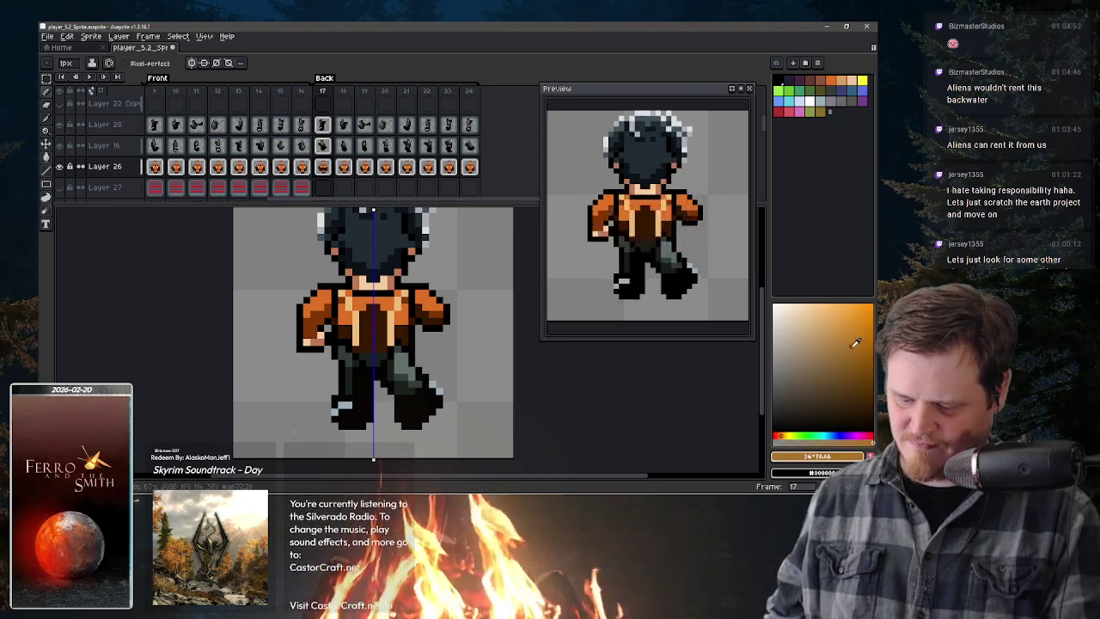
{"action": "left_click_drag", "start_coordinate": [378, 314], "coordinate": [389, 333]}
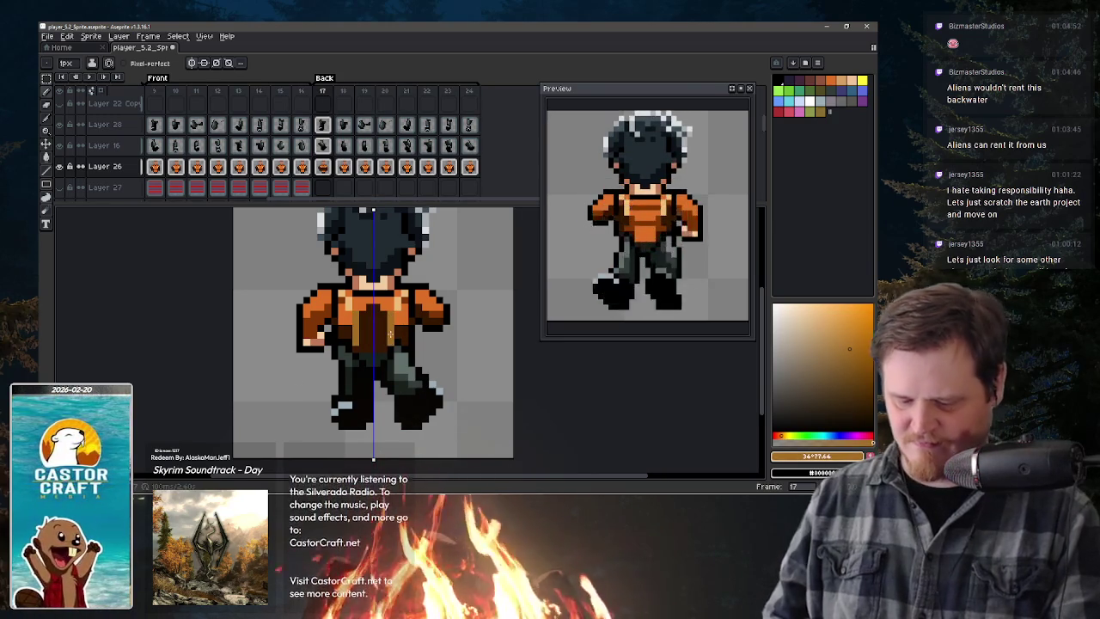
- Paint a lighter brown band across the vest, undo part of it, and resample shirt colours
{"action": "key", "text": "i"}
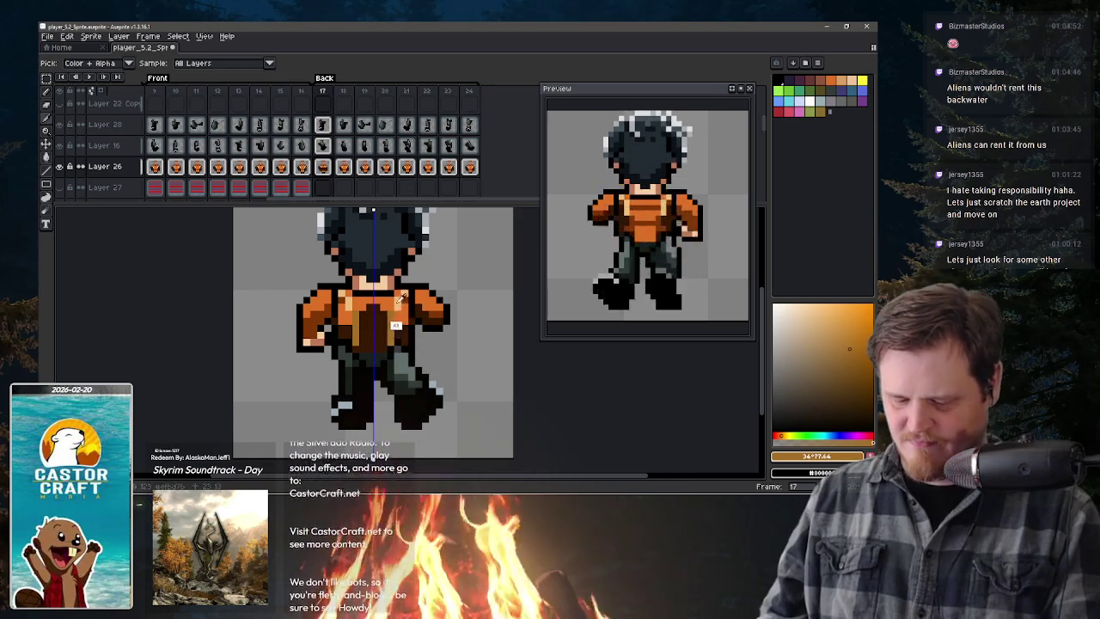
{"action": "left_click", "coordinate": [378, 307]}
{"action": "key", "text": "b"}
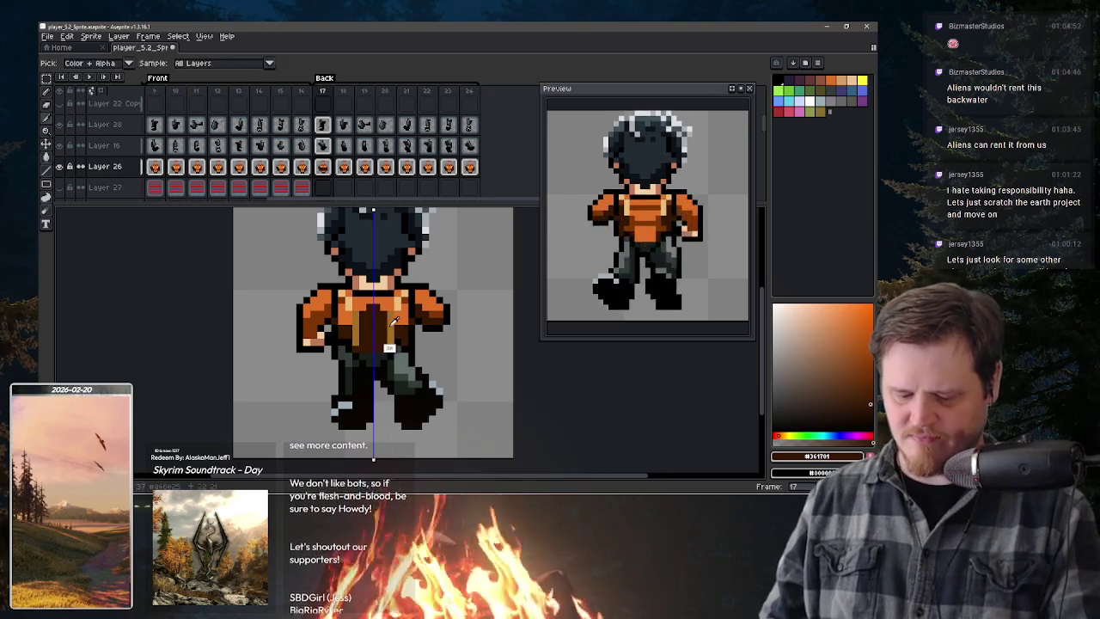
{"action": "left_click", "coordinate": [362, 331], "text": "alt"}
{"action": "left_click_drag", "start_coordinate": [337, 331], "coordinate": [406, 331]}
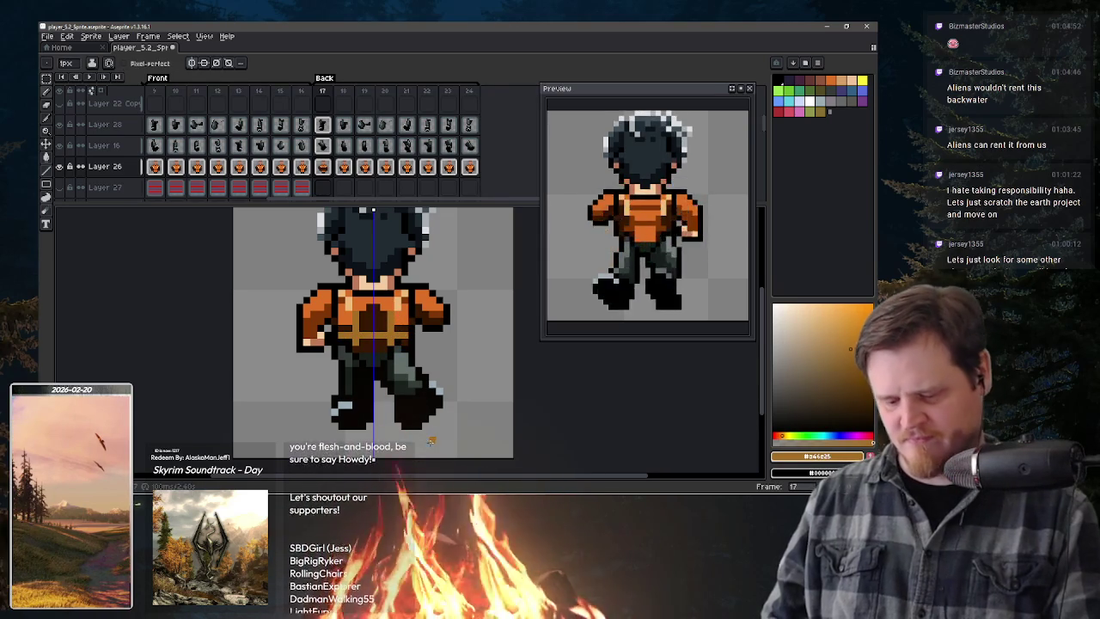
{"action": "key", "text": "ctrl+z"}
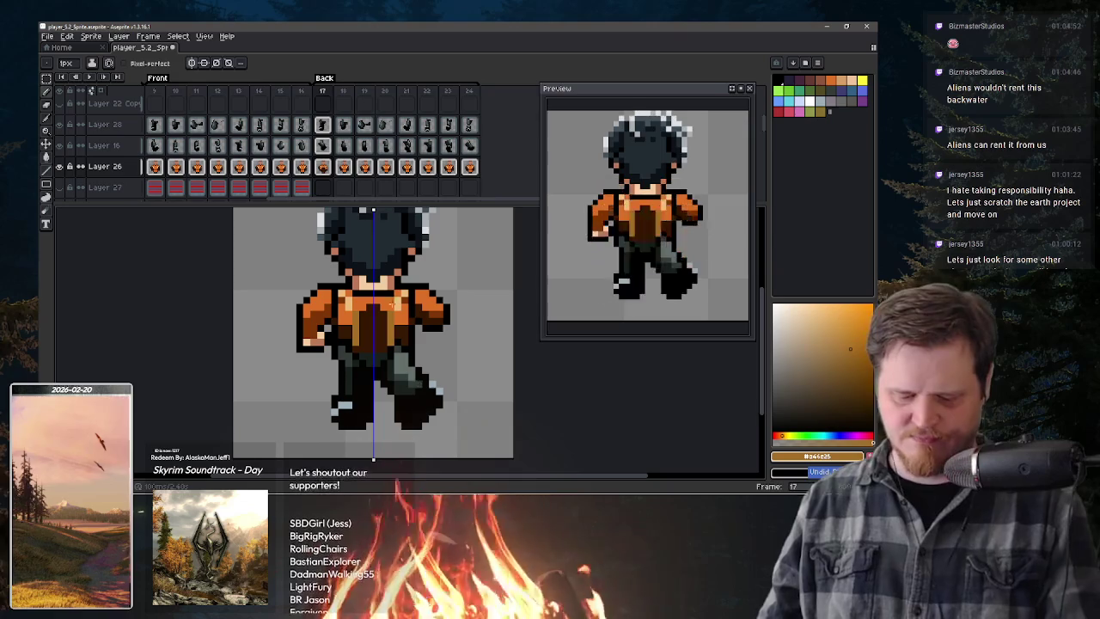
{"action": "left_click", "coordinate": [393, 330], "text": "alt"}
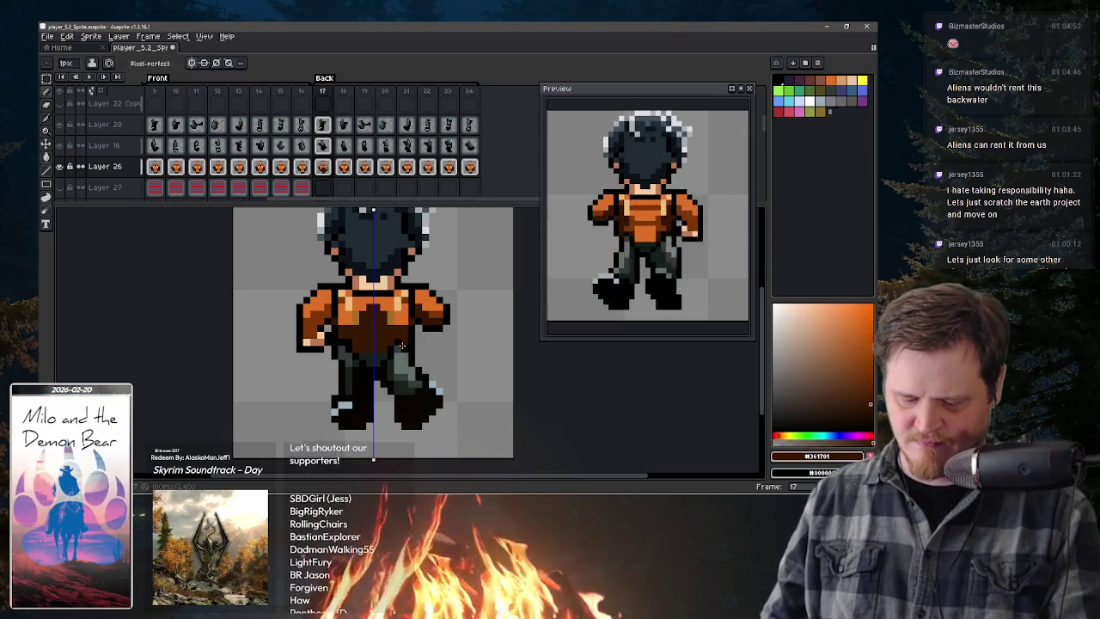
{"action": "left_click", "coordinate": [397, 304], "text": "alt"}
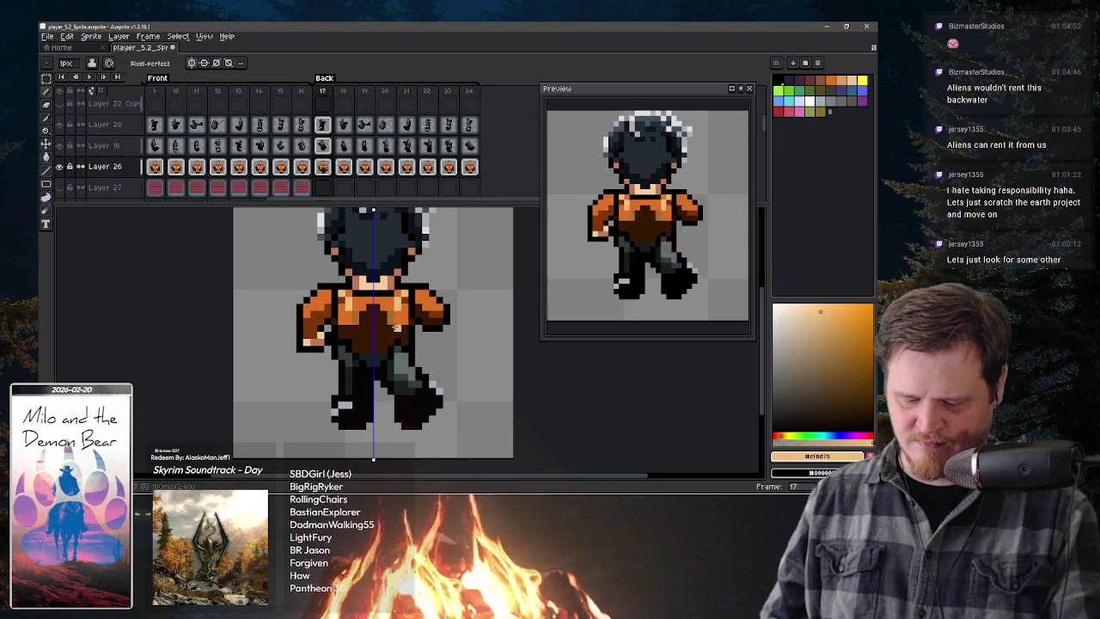
{"action": "left_click", "coordinate": [396, 327], "text": "alt"}
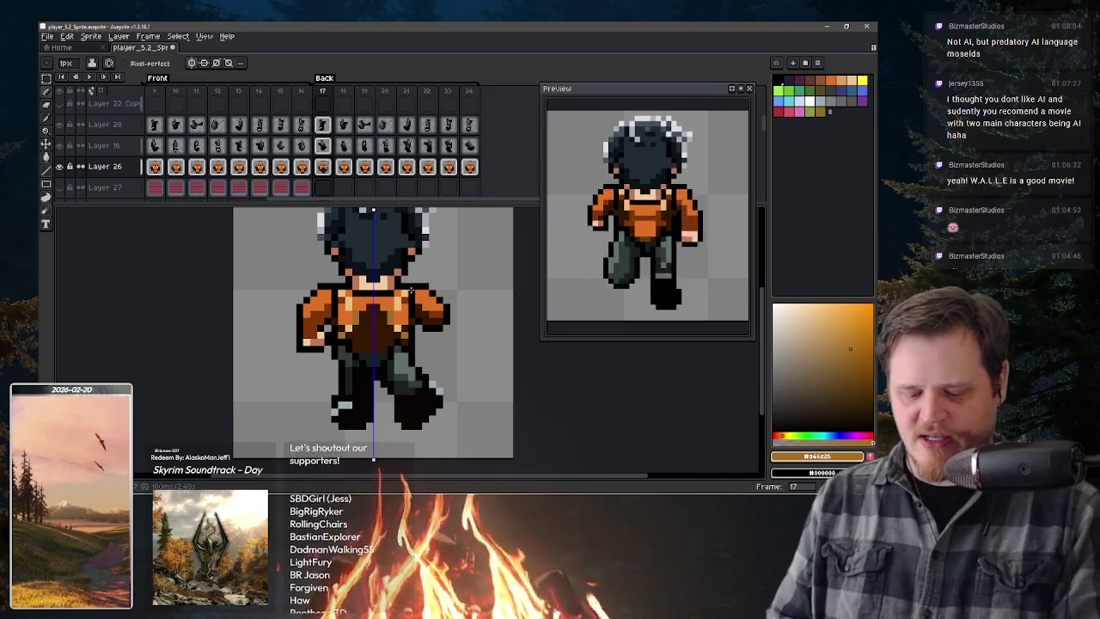
- Undo the last pencil stroke on frame 17, select all, and go to frame 18
{"action": "key", "text": "alt"}
{"action": "left_click", "coordinate": [441, 310], "text": "alt"}
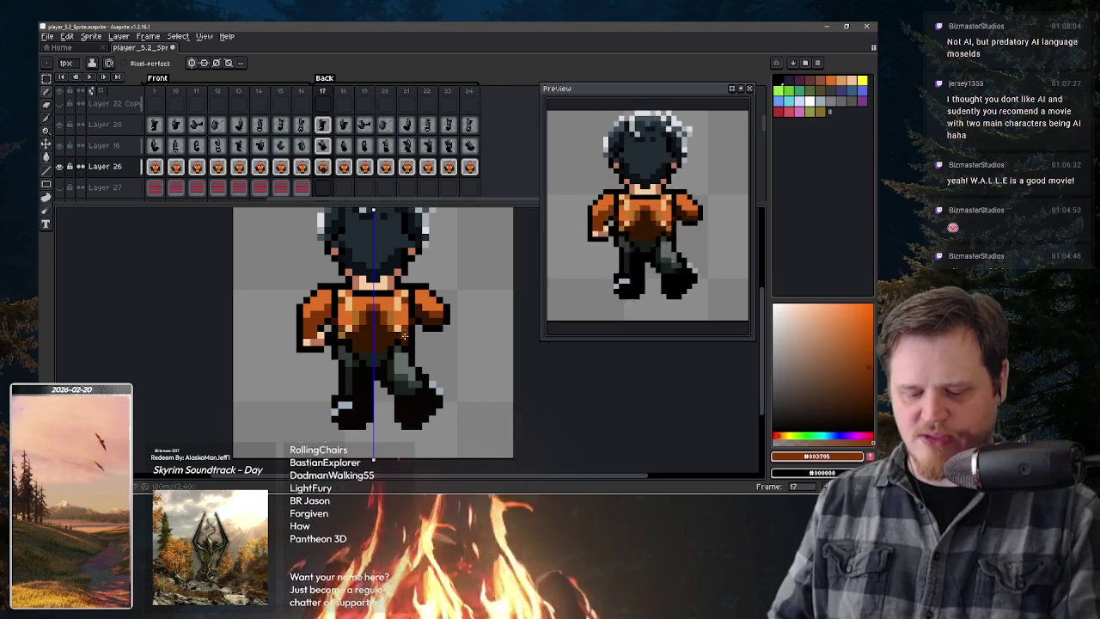
{"action": "key", "text": "ctrl+z"}
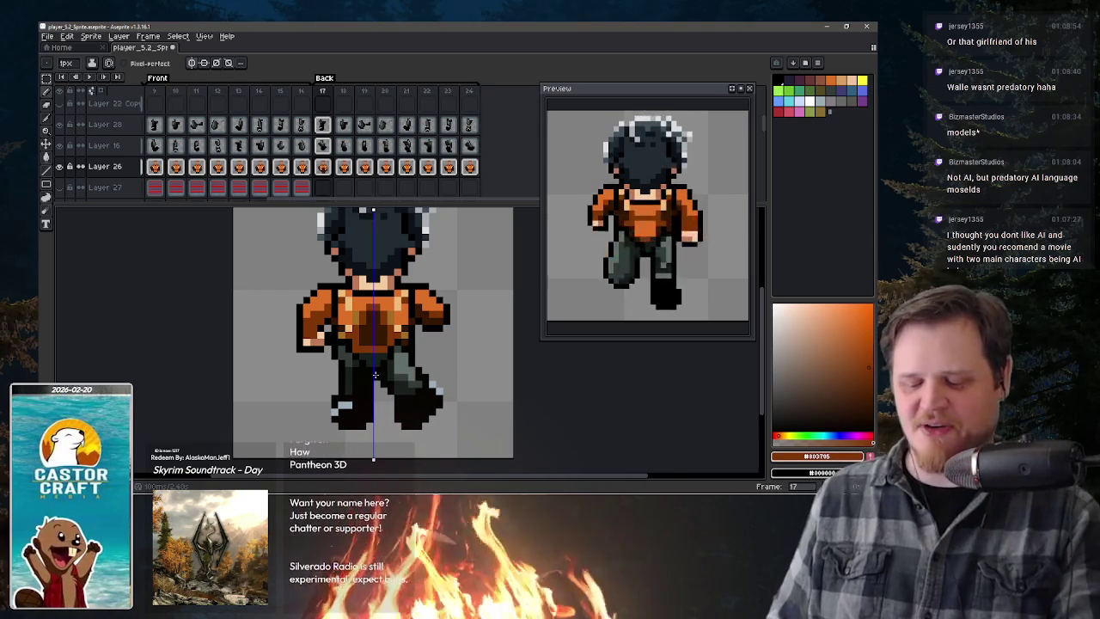
{"action": "key", "text": "ctrl+a"}
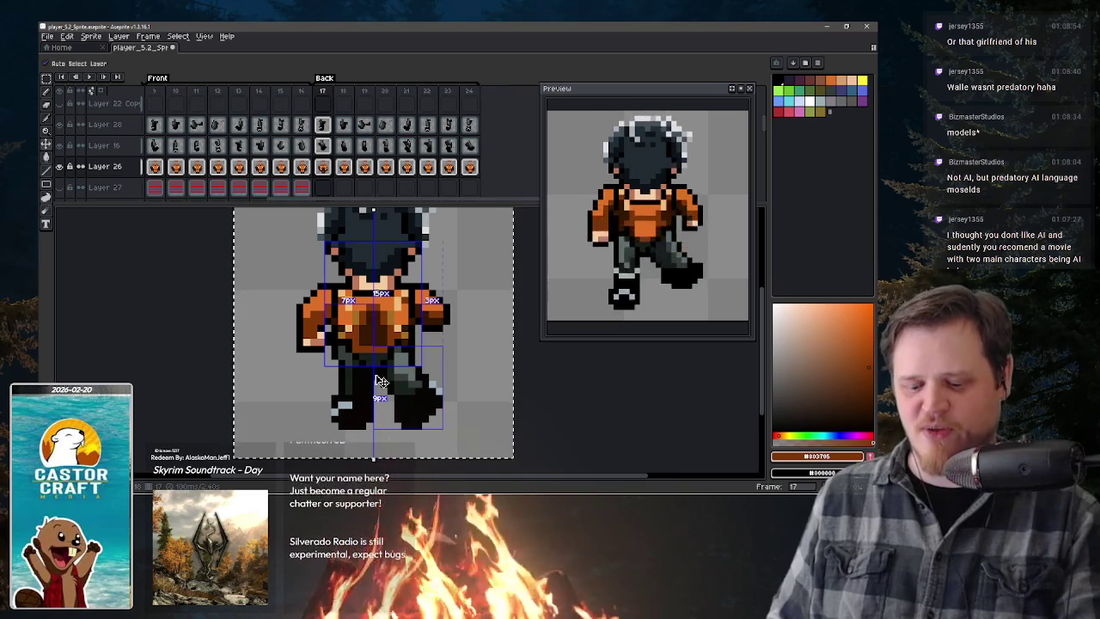
{"action": "key", "text": "b"}
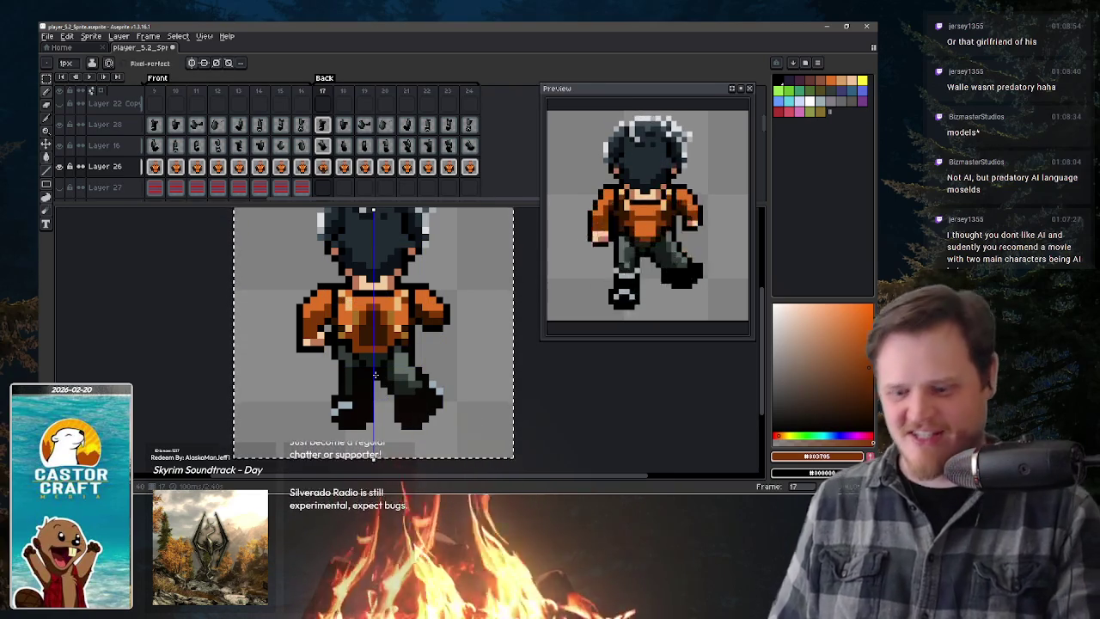
{"action": "left_click", "coordinate": [345, 167]}
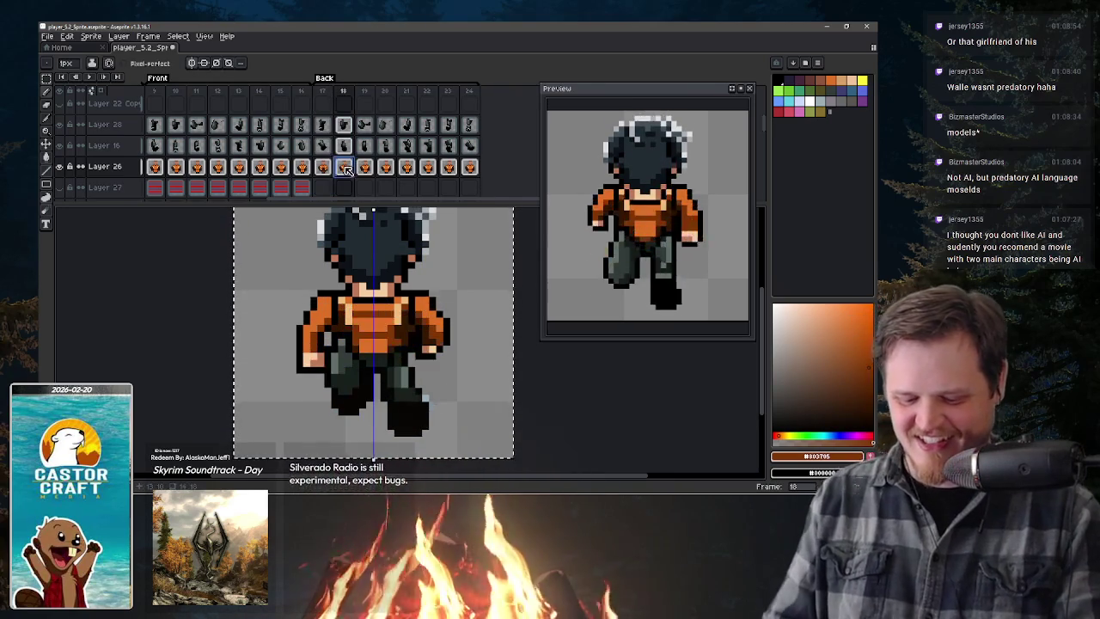
- Shift the frame 18–24 back-view poses up about a pixel to align with the centre guide
{"action": "key", "text": "ctrl+t"}
{"action": "left_click_drag", "start_coordinate": [400, 344], "coordinate": [402, 335]}
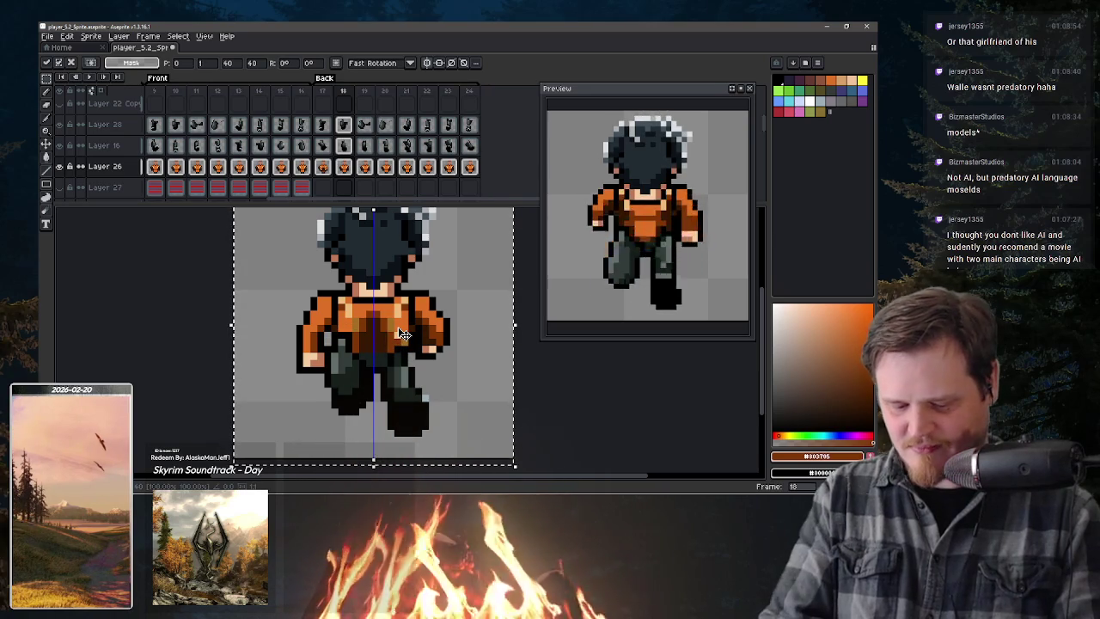
{"action": "key", "text": "period"}
{"action": "key", "text": "comma"}
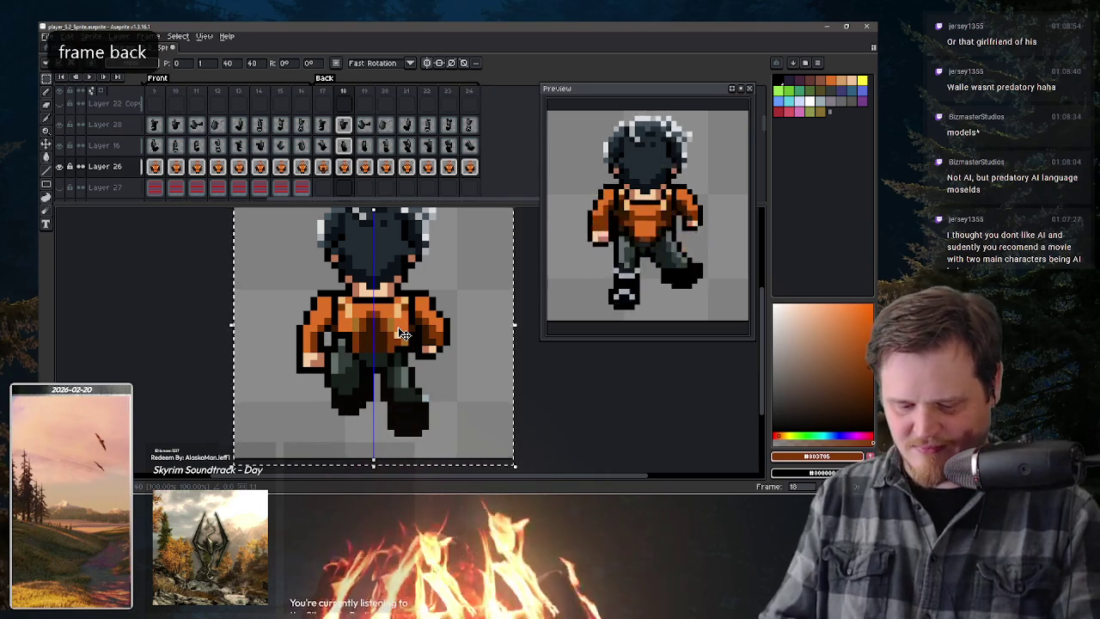
{"action": "left_click", "coordinate": [406, 324]}
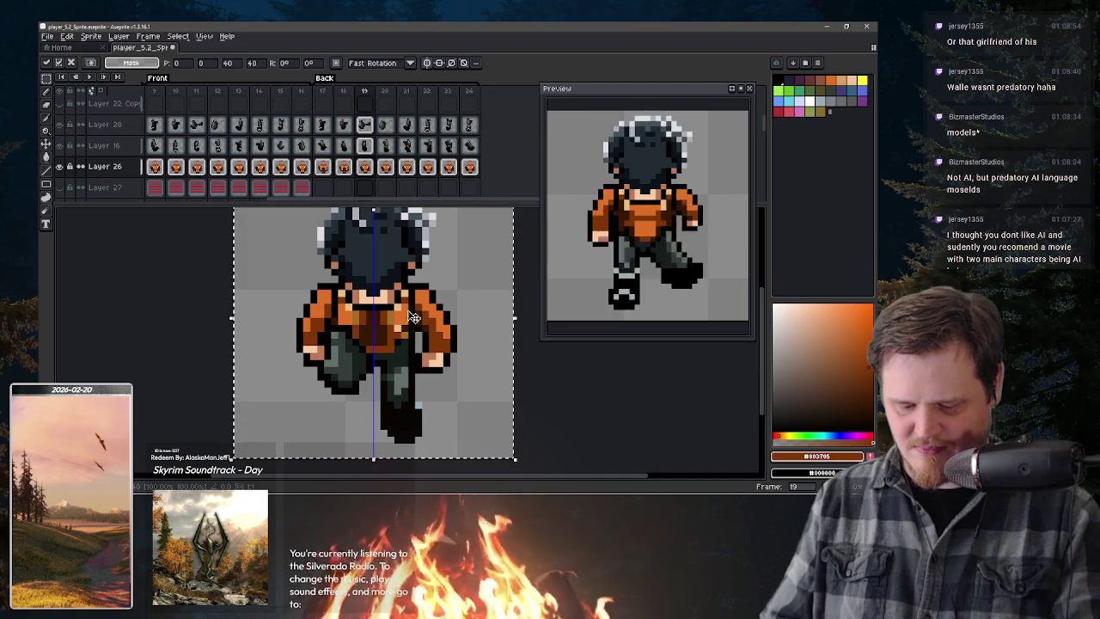
{"action": "key", "text": "period"}
{"action": "left_click", "coordinate": [378, 318]}
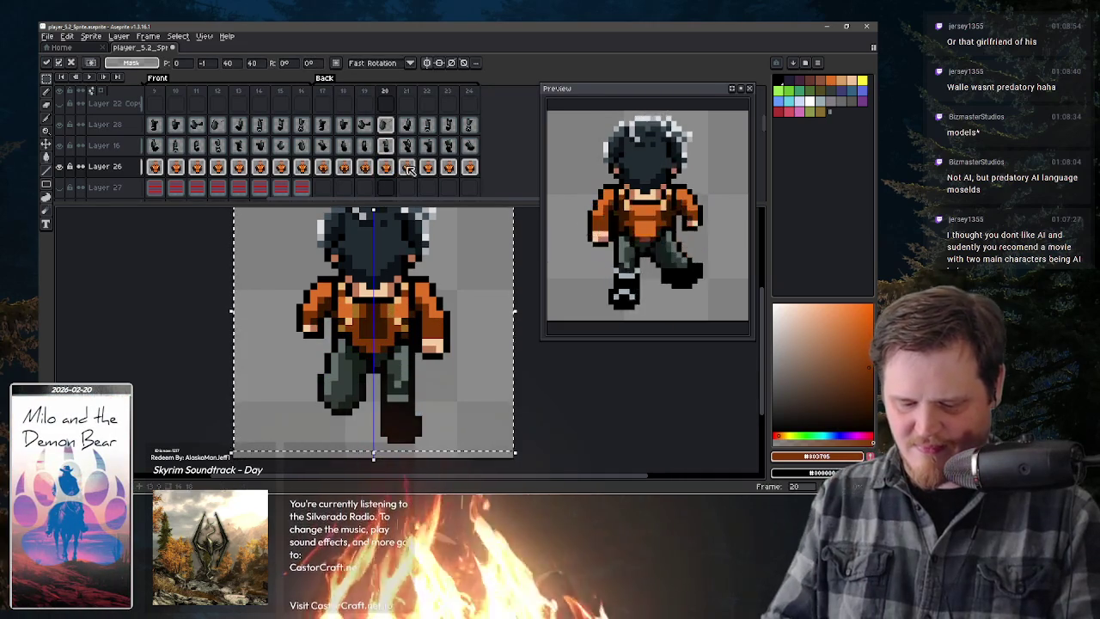
{"action": "key", "text": "period"}
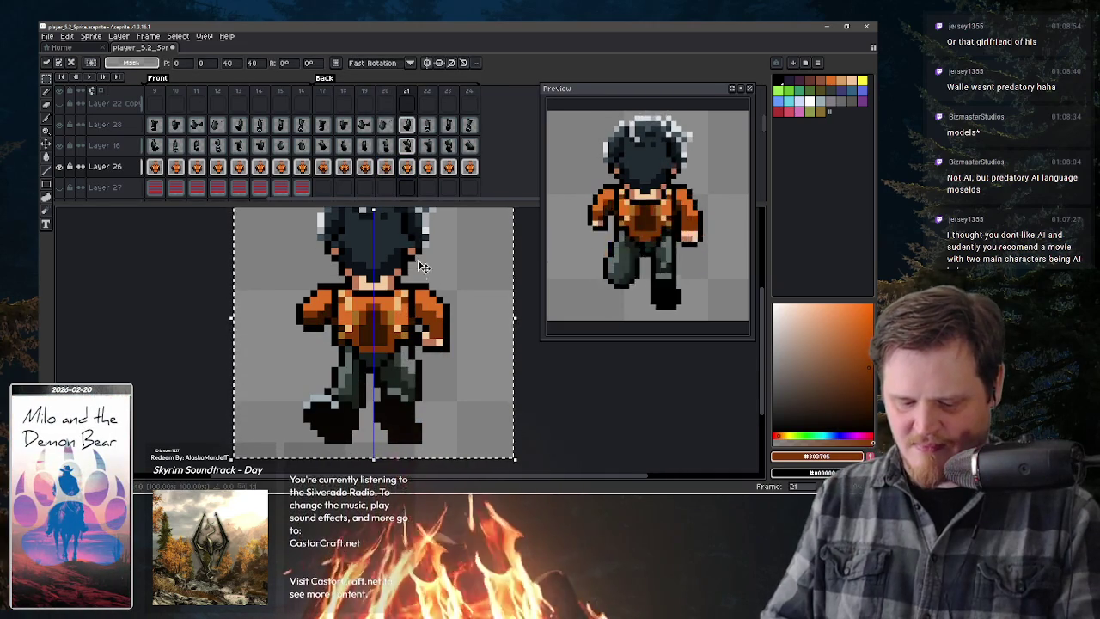
{"action": "key", "text": "period"}
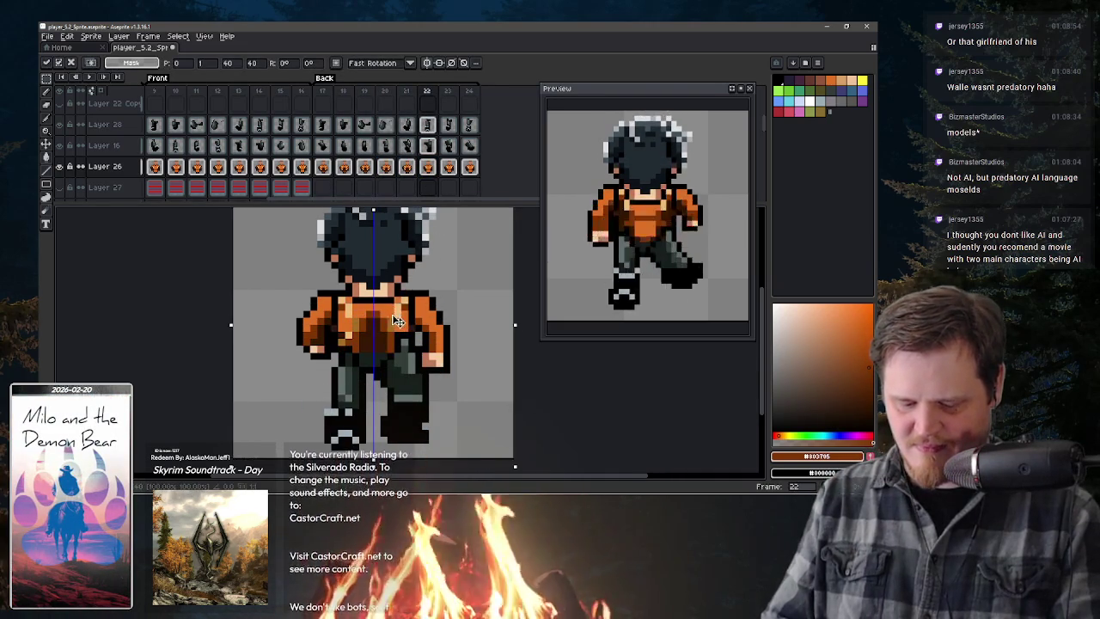
{"action": "key", "text": "period"}
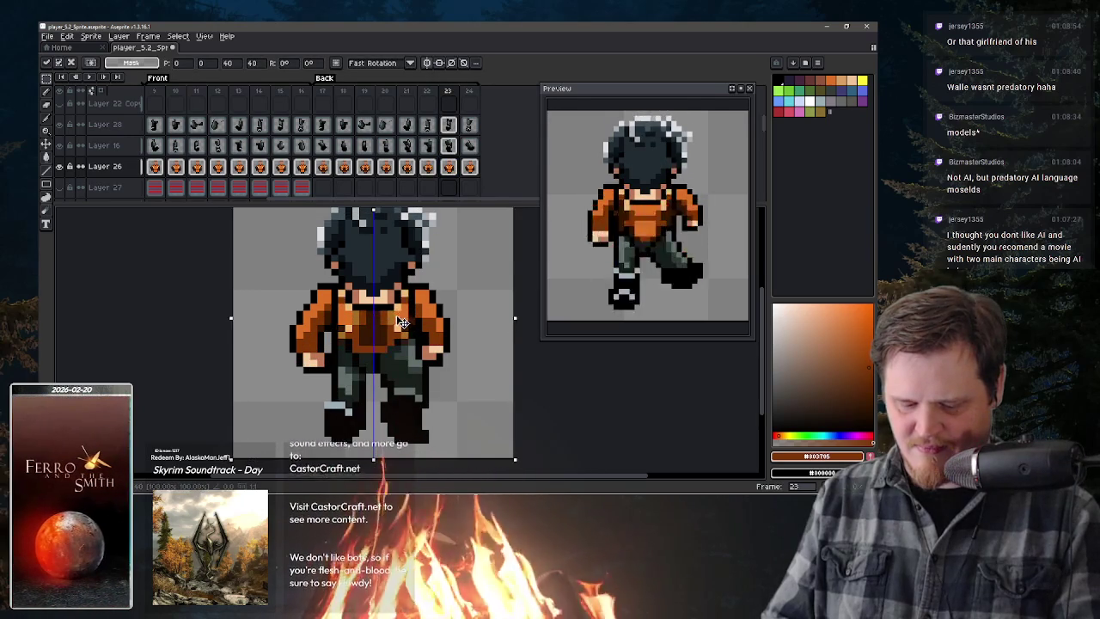
{"action": "key", "text": "period"}
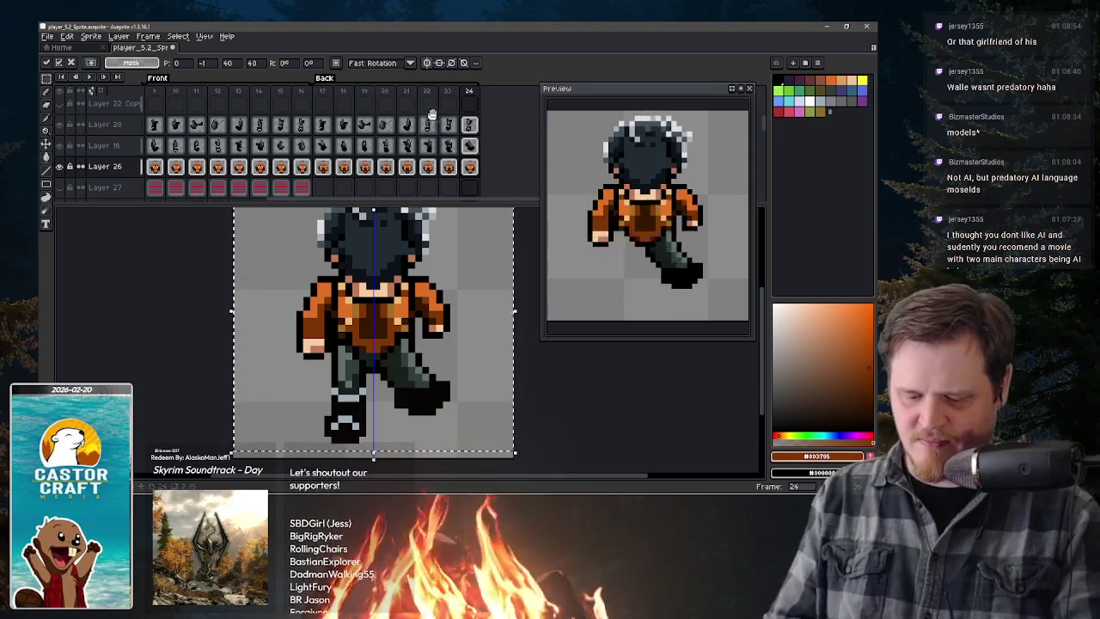
- On frame 17, sample the skin tone and make black the Pencil colour
{"action": "scroll", "coordinate": [438, 207], "scroll_direction": "up", "scroll_amount": 3}
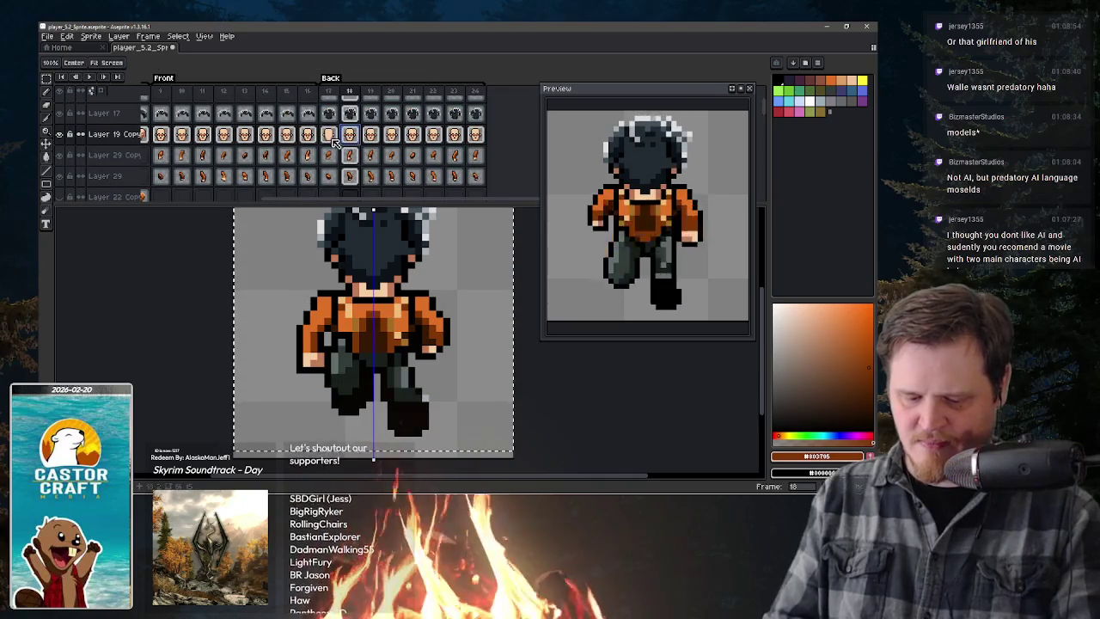
{"action": "left_click", "coordinate": [328, 138]}
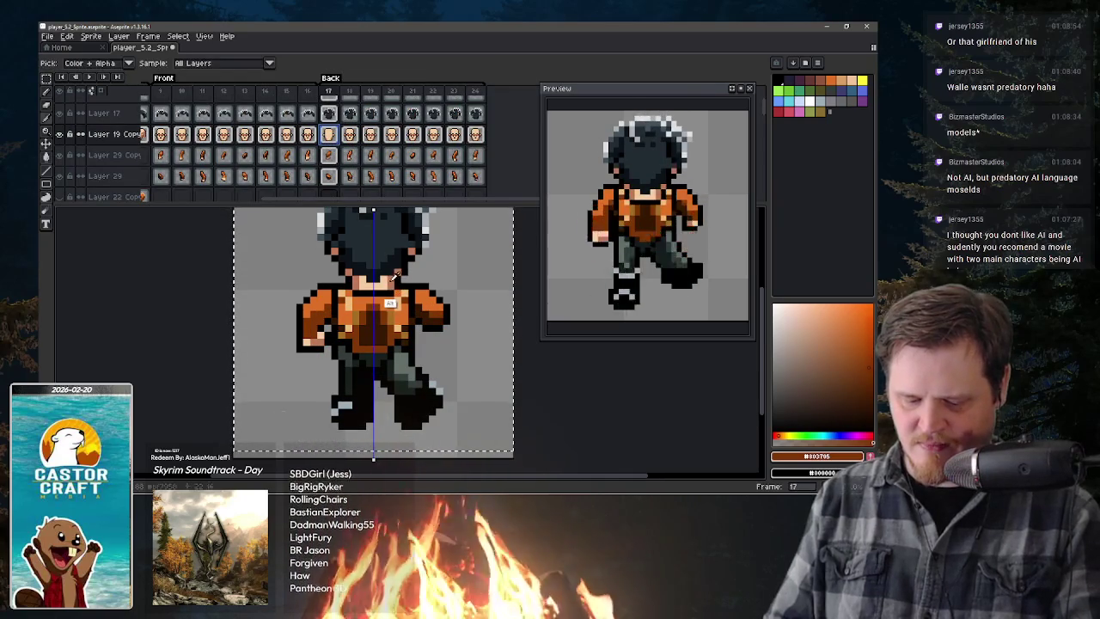
{"action": "left_click", "coordinate": [361, 281], "text": "alt"}
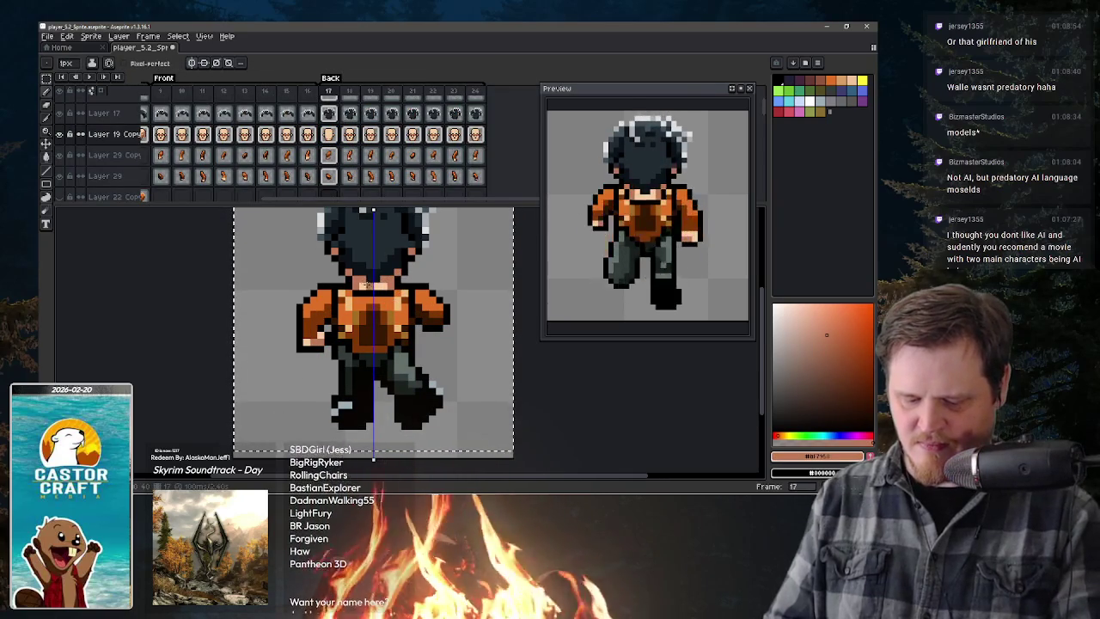
{"action": "key", "text": "b"}
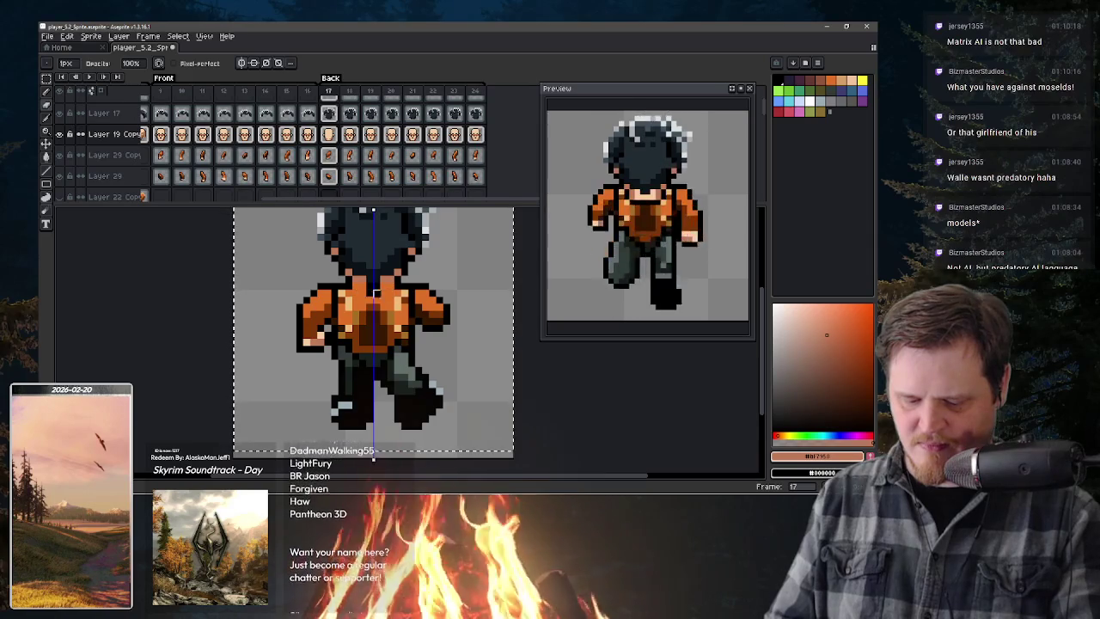
{"action": "key", "text": "e"}
{"action": "key", "text": "x"}
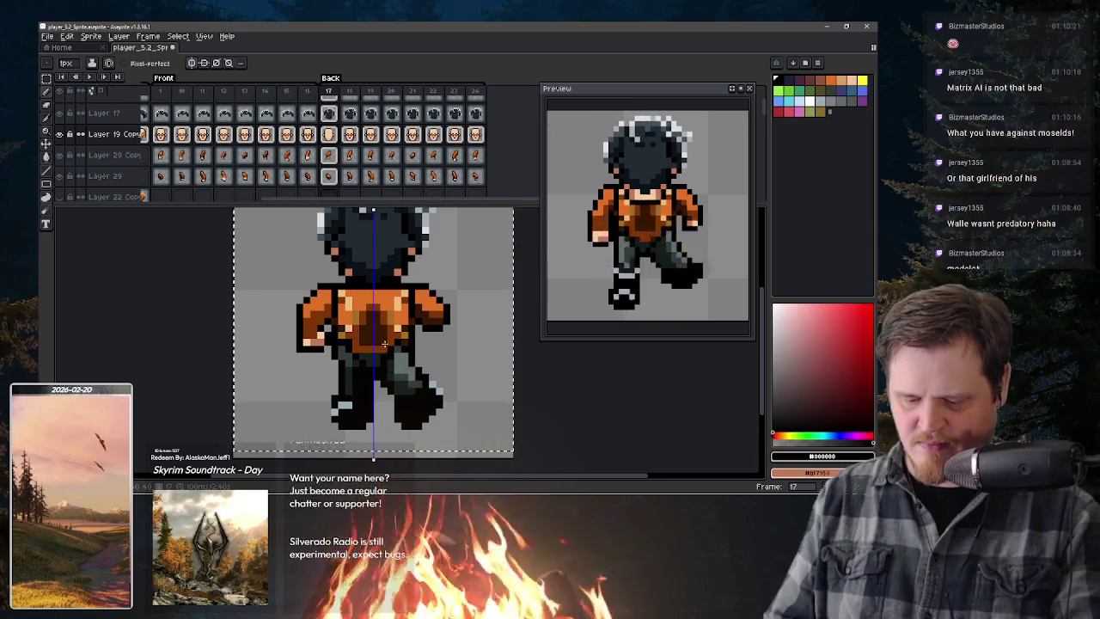
- Paint a dark pixel on frame 19's shirt chest, then move on to frame 20
{"action": "key", "text": "period"}
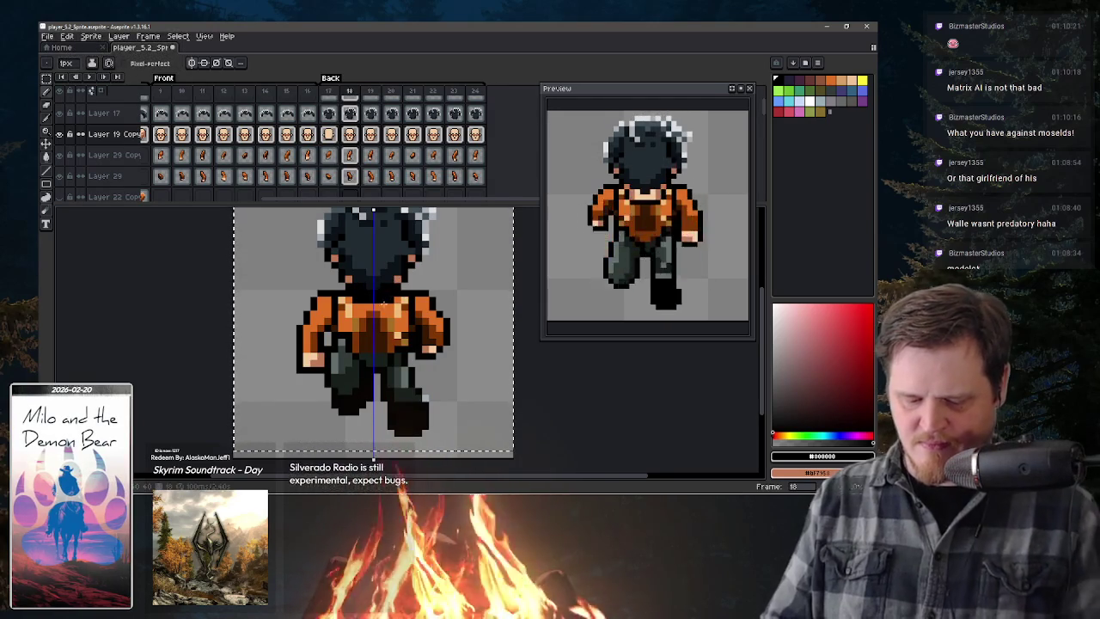
{"action": "key", "text": "b"}
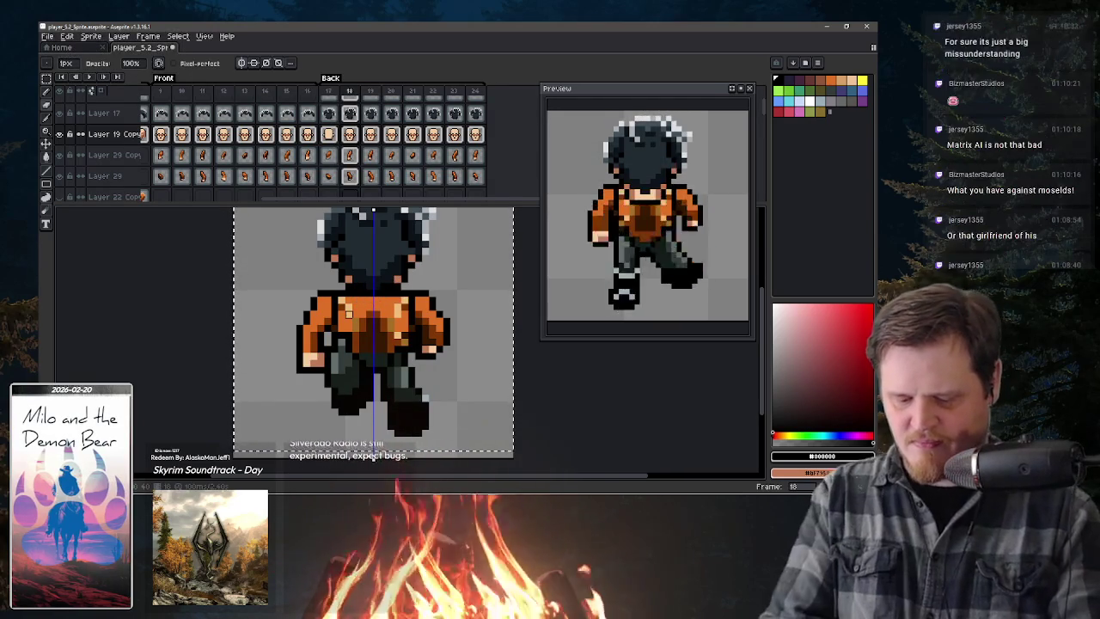
{"action": "key", "text": "comma"}
{"action": "key", "text": "period"}
{"action": "key", "text": "period"}
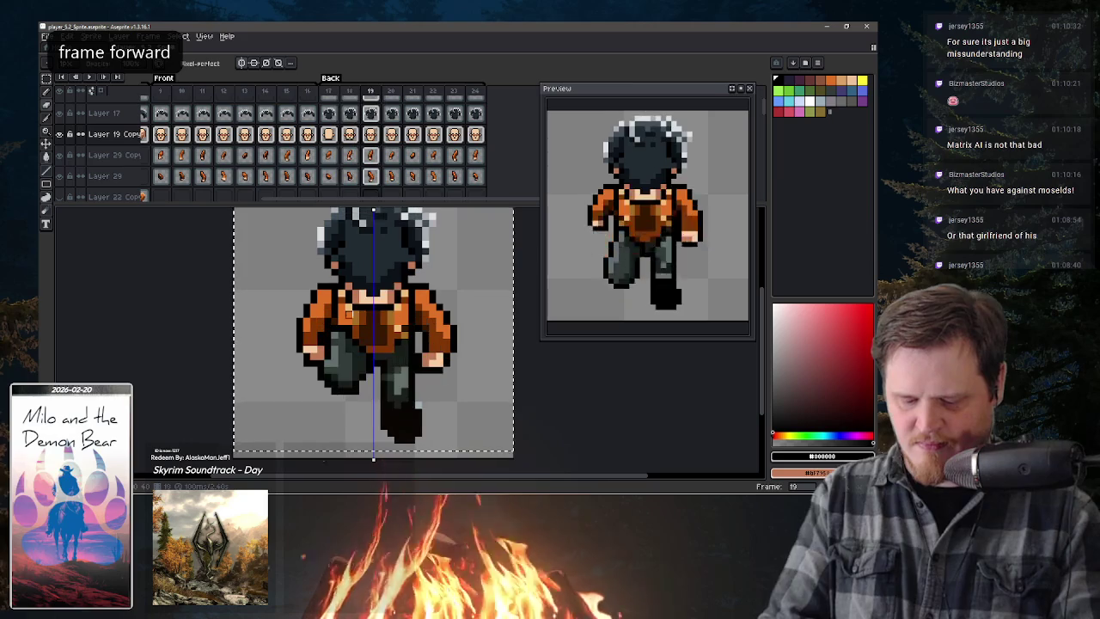
{"action": "left_click", "coordinate": [393, 309]}
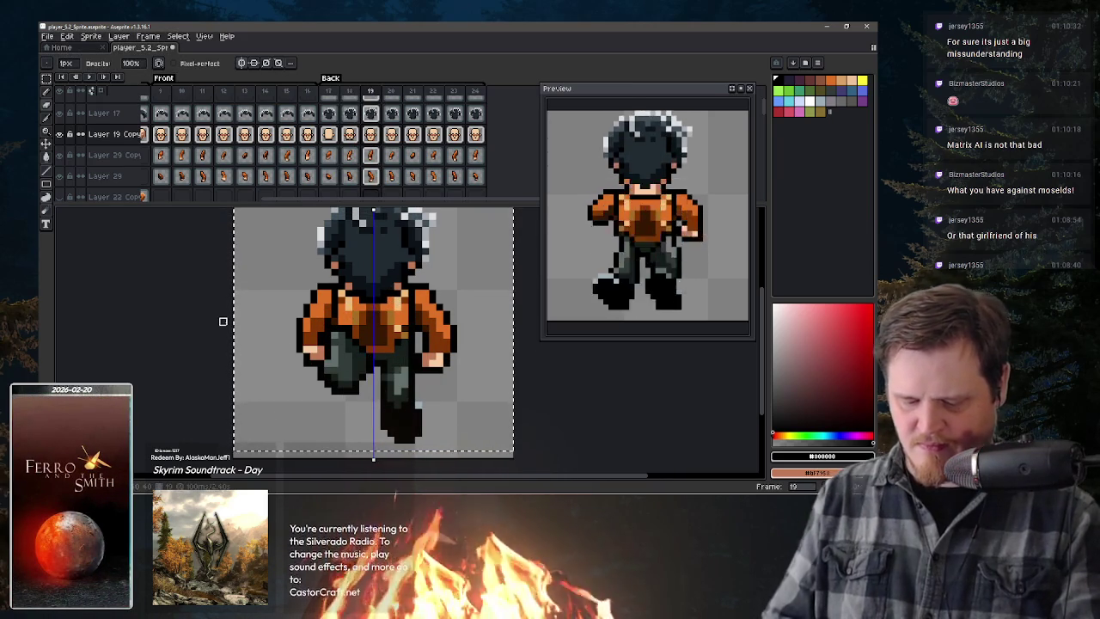
{"action": "key", "text": "period"}
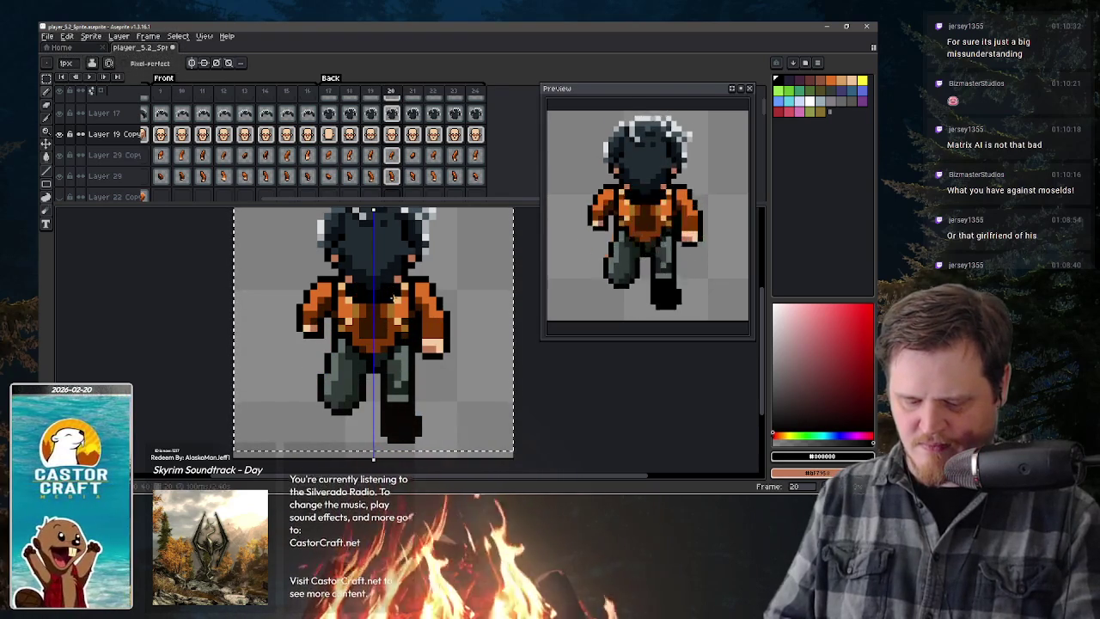
{"action": "key", "text": "e"}
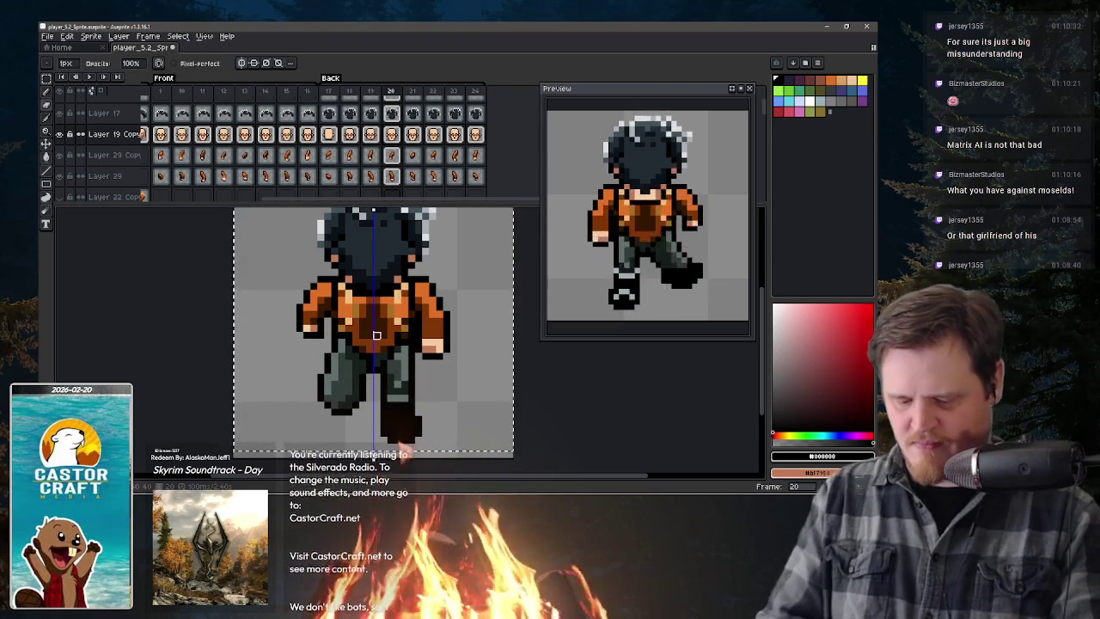
{"action": "key", "text": "period"}
{"action": "key", "text": "comma"}
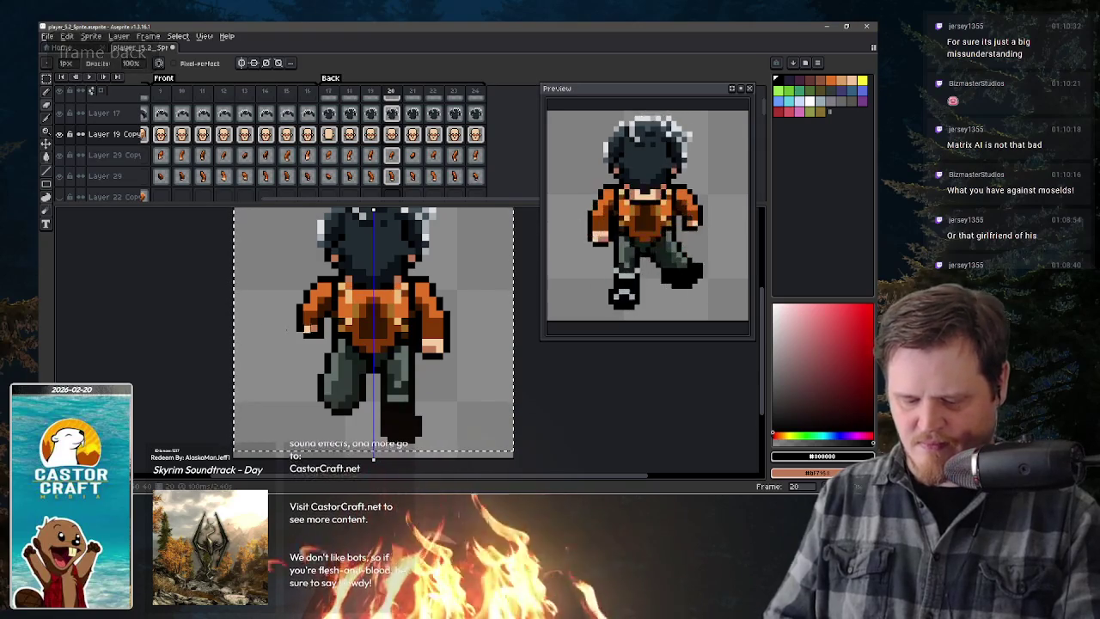
{"action": "key", "text": "period"}
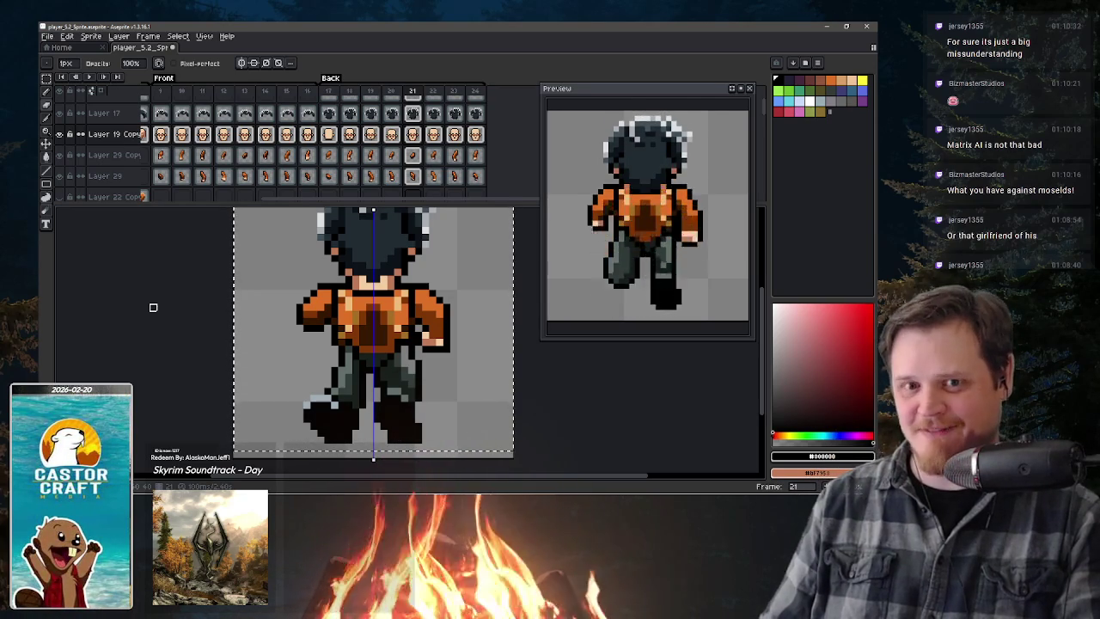
{"action": "key", "text": "e"}
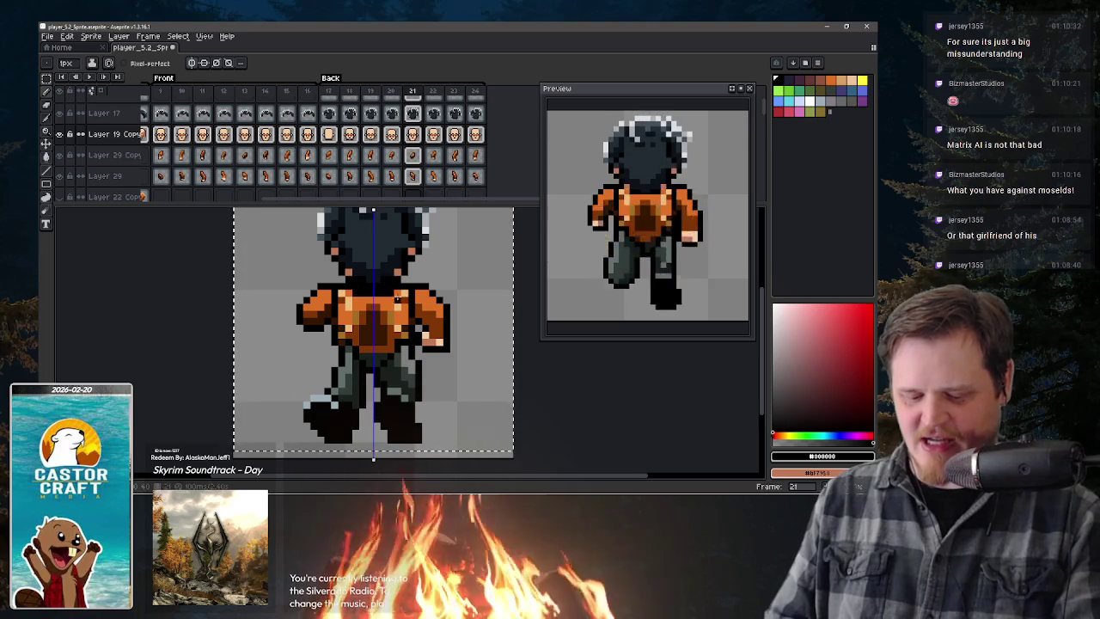
{"action": "key", "text": "b"}
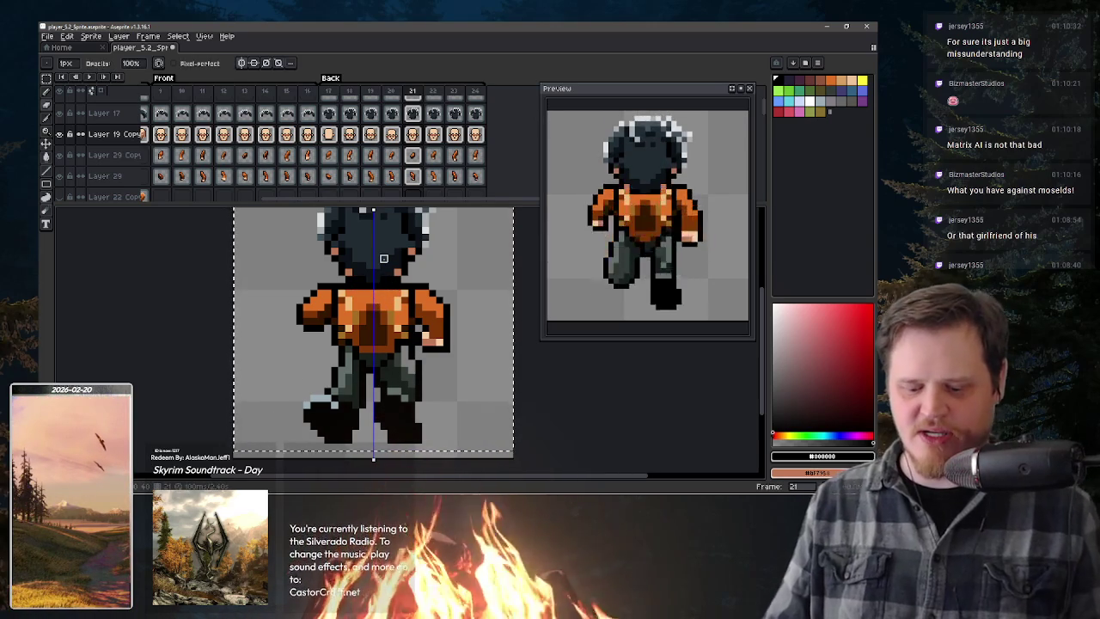
{"action": "key", "text": "comma"}
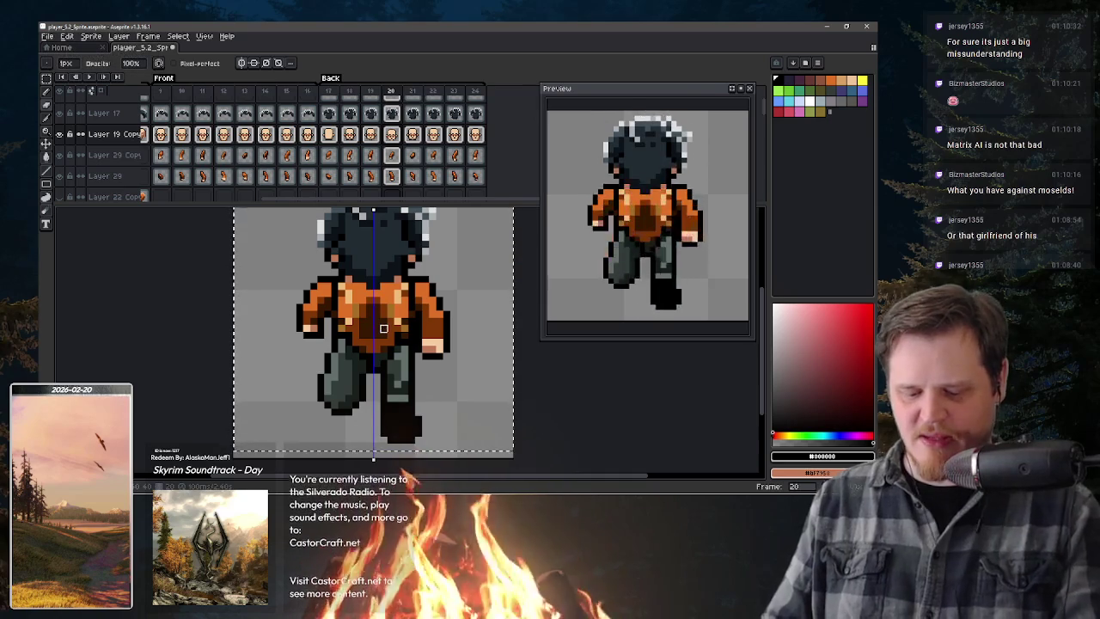
{"action": "key", "text": "ctrl+z"}
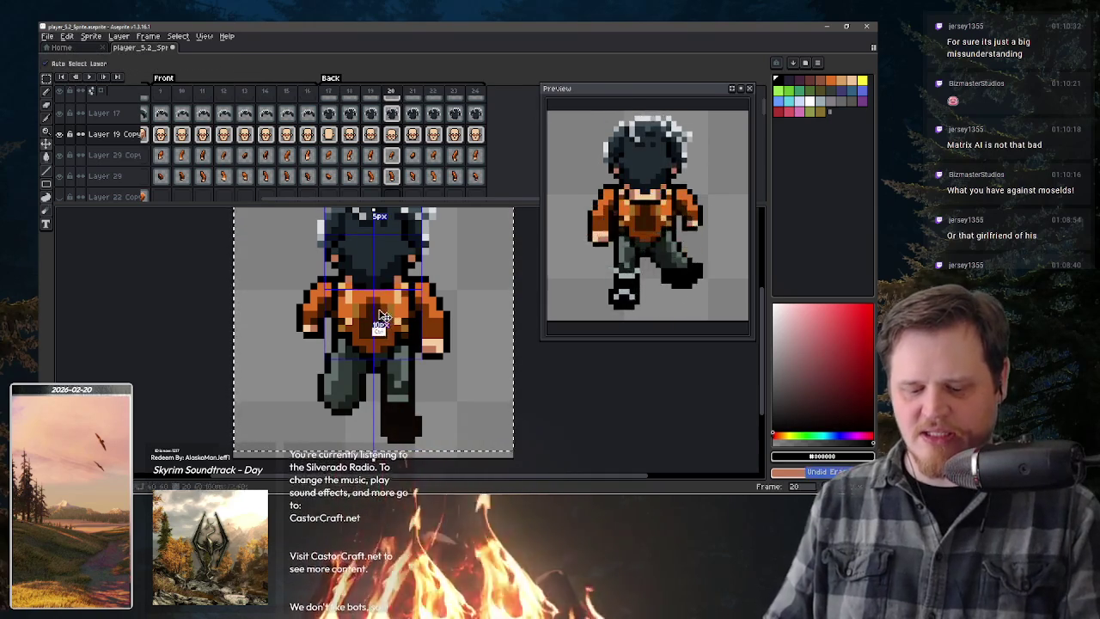
{"action": "key", "text": "e"}
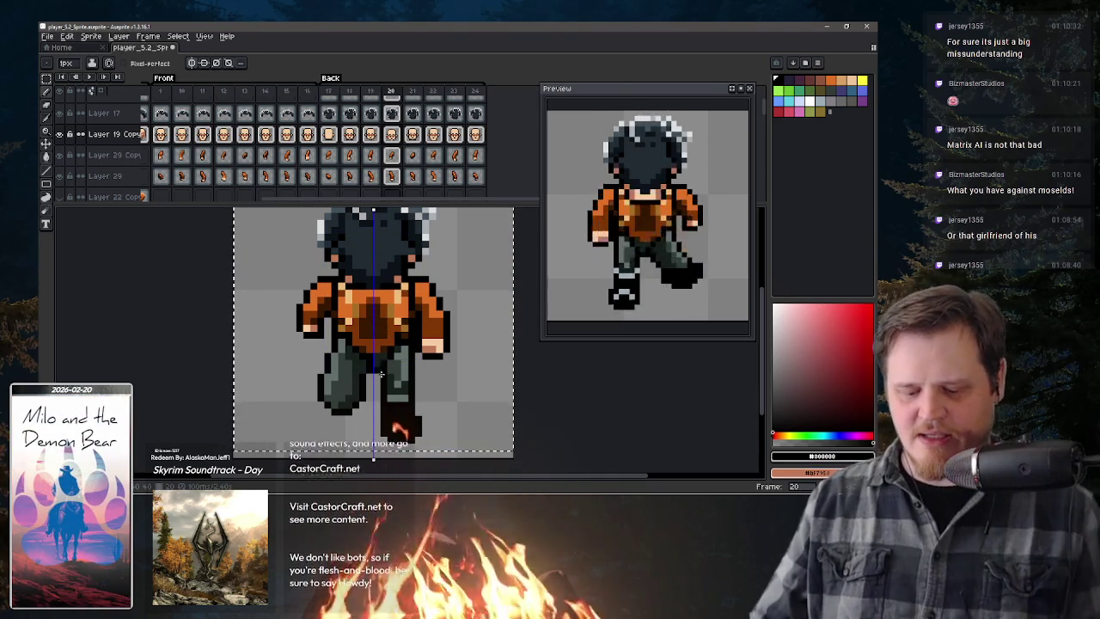
{"action": "key", "text": "comma"}
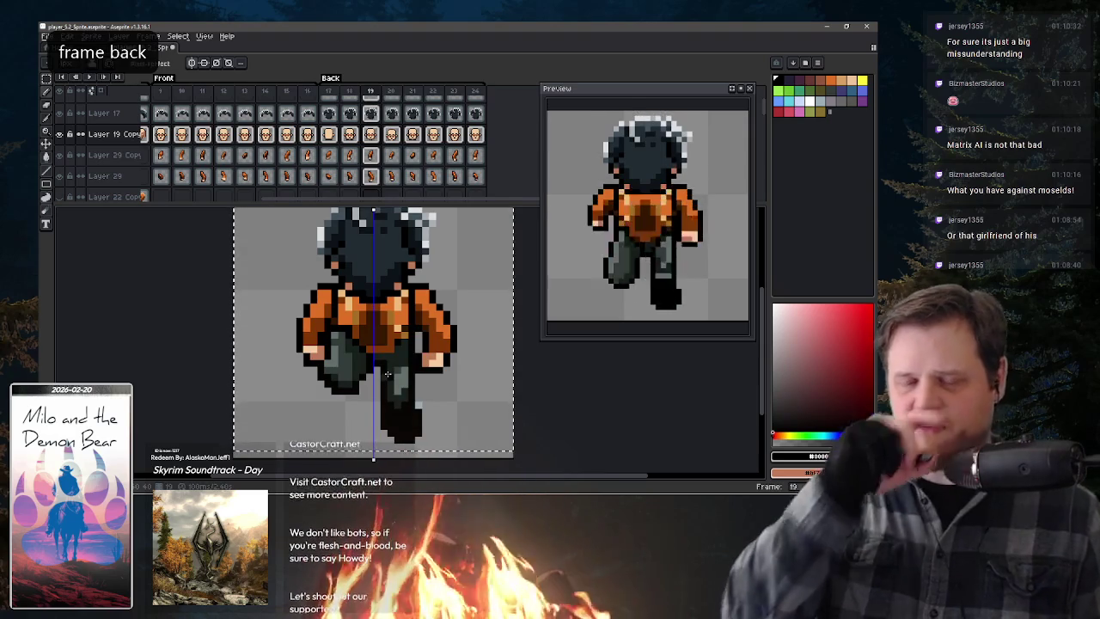
{"action": "key", "text": "comma"}
{"action": "key", "text": "period"}
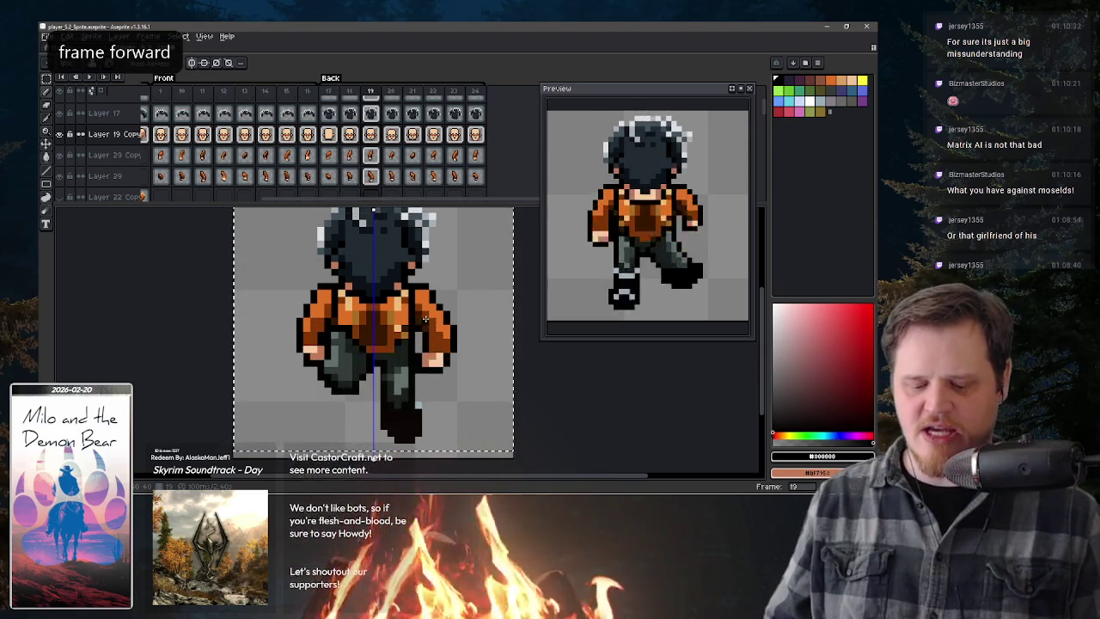
{"action": "key", "text": "period"}
{"action": "key", "text": "comma"}
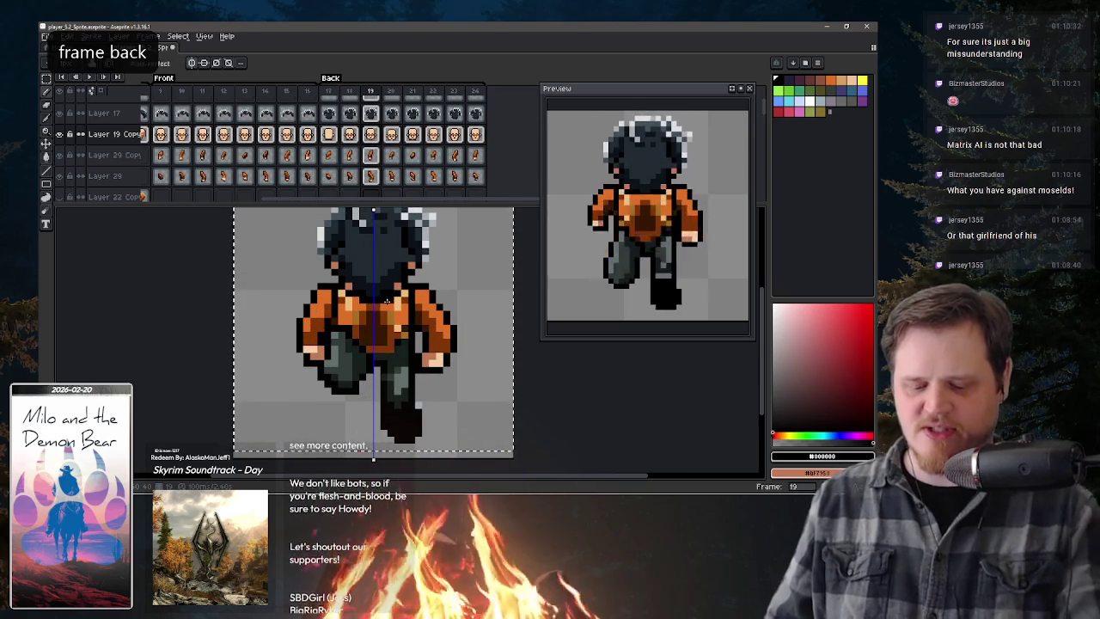
{"action": "key", "text": "b"}
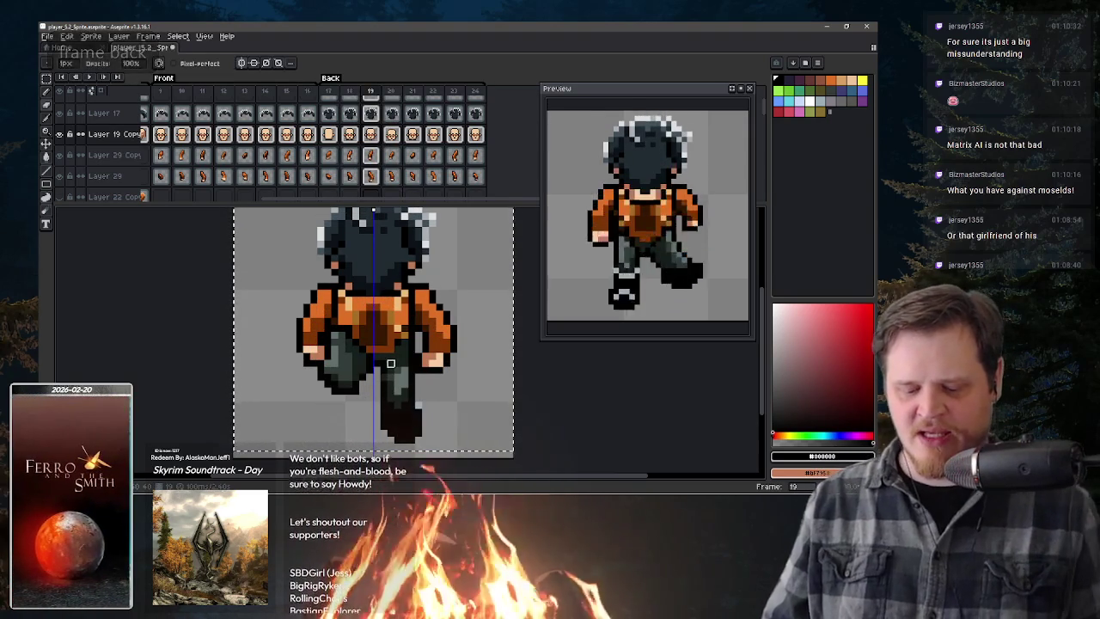
{"action": "key", "text": "period"}
{"action": "key", "text": "period"}
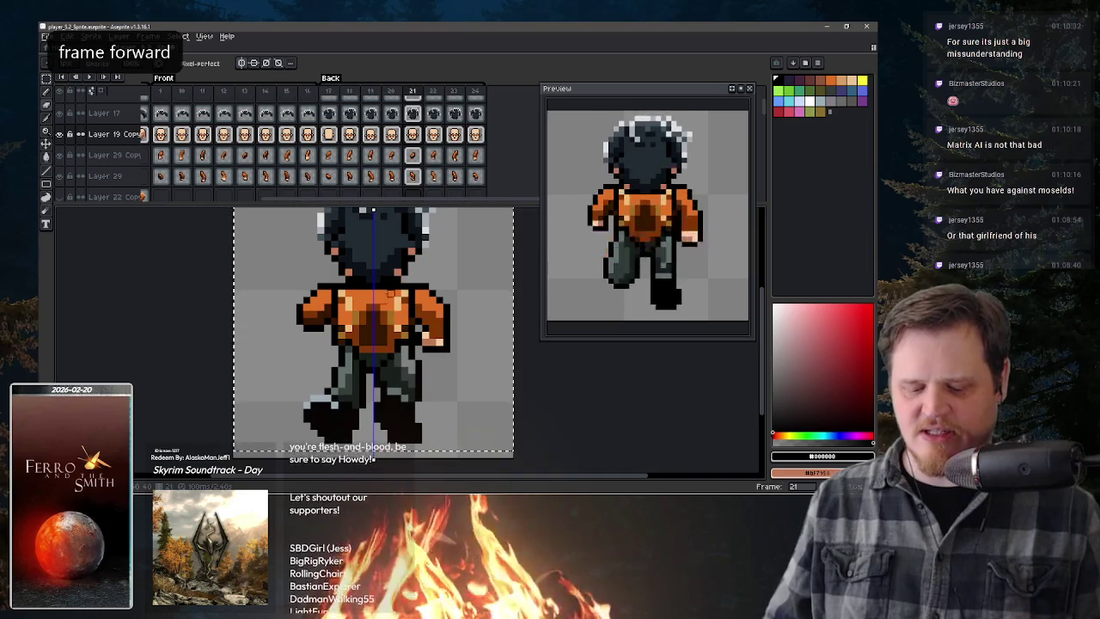
{"action": "key", "text": "period"}
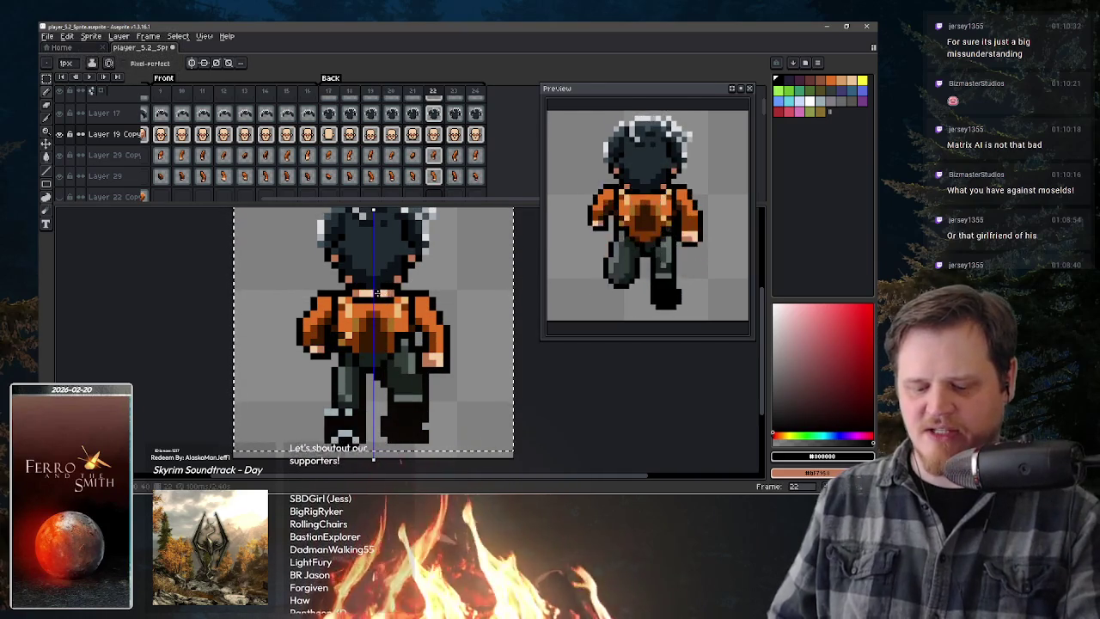
{"action": "key", "text": "b"}
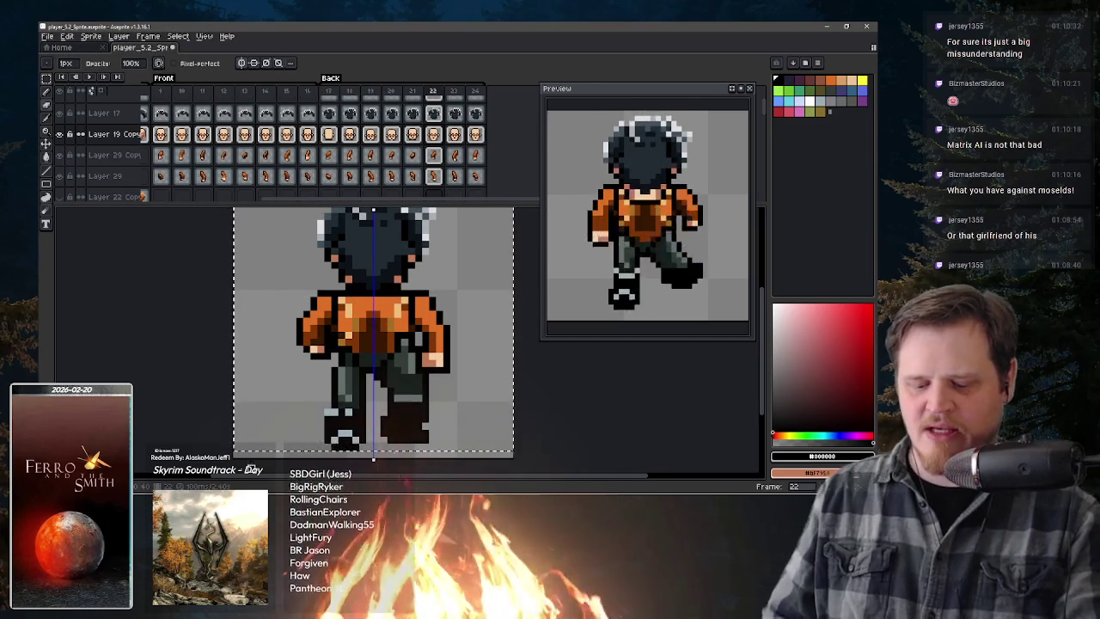
{"action": "key", "text": "period"}
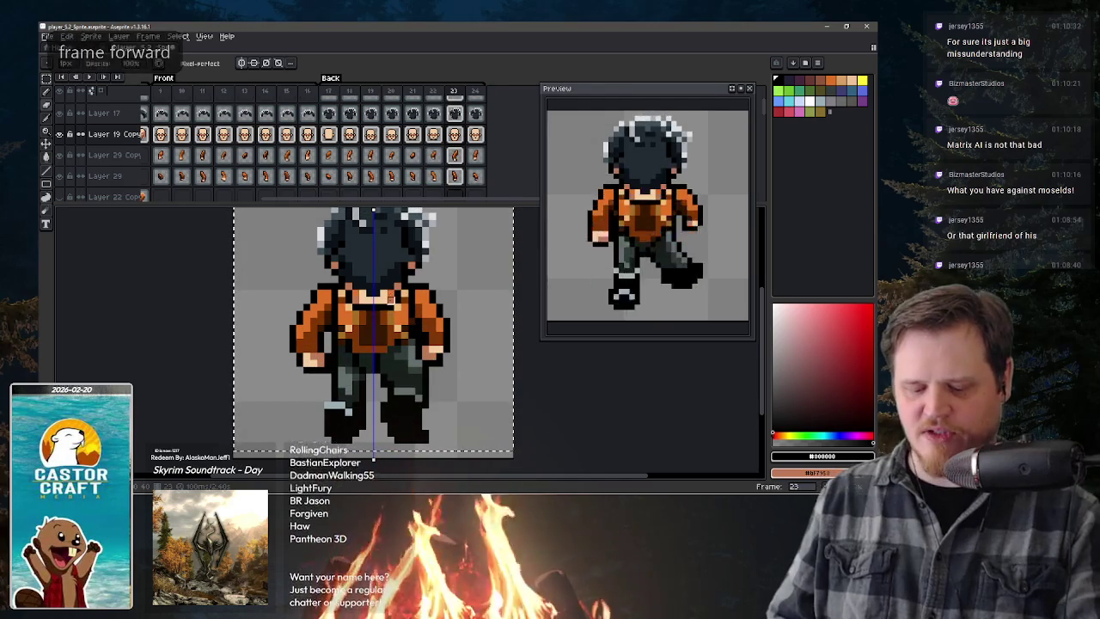
{"action": "key", "text": "period"}
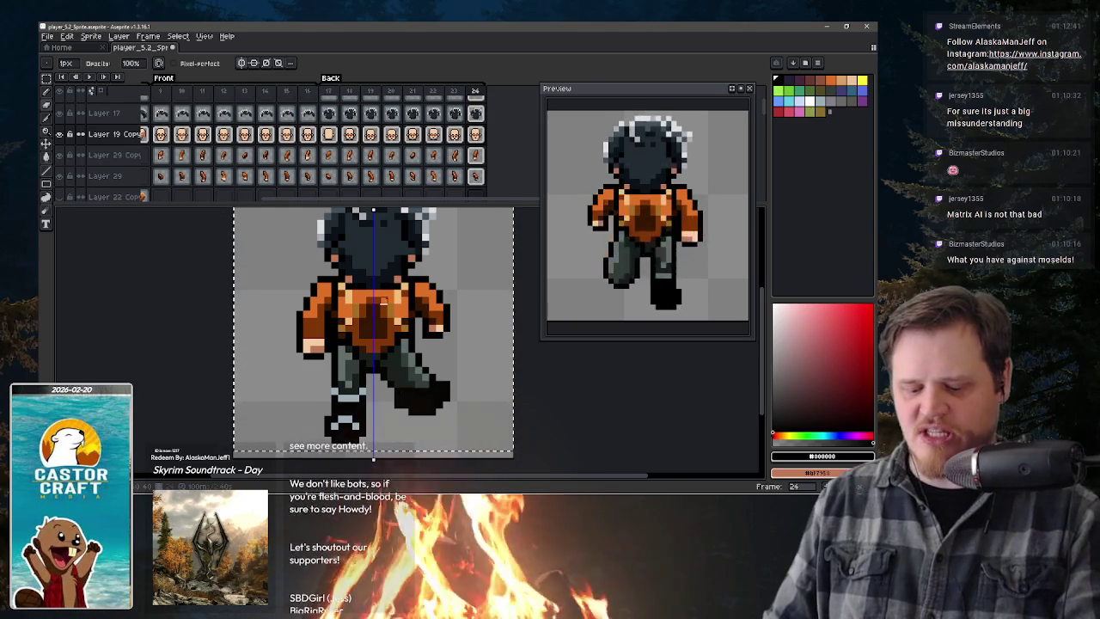
{"action": "key", "text": "period"}
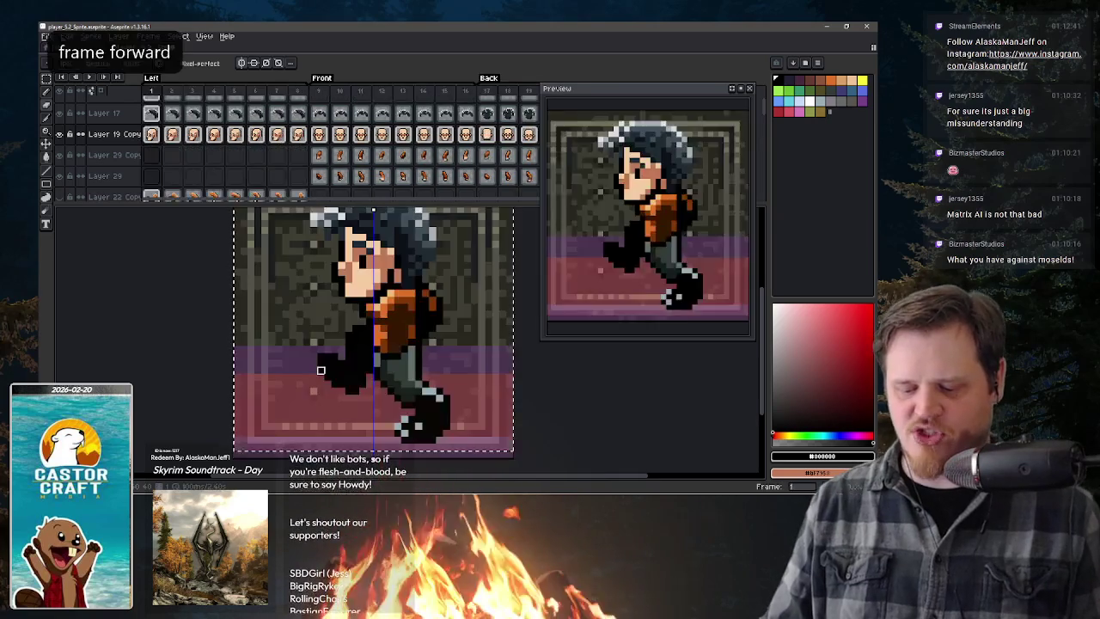
{"action": "key", "text": "comma"}
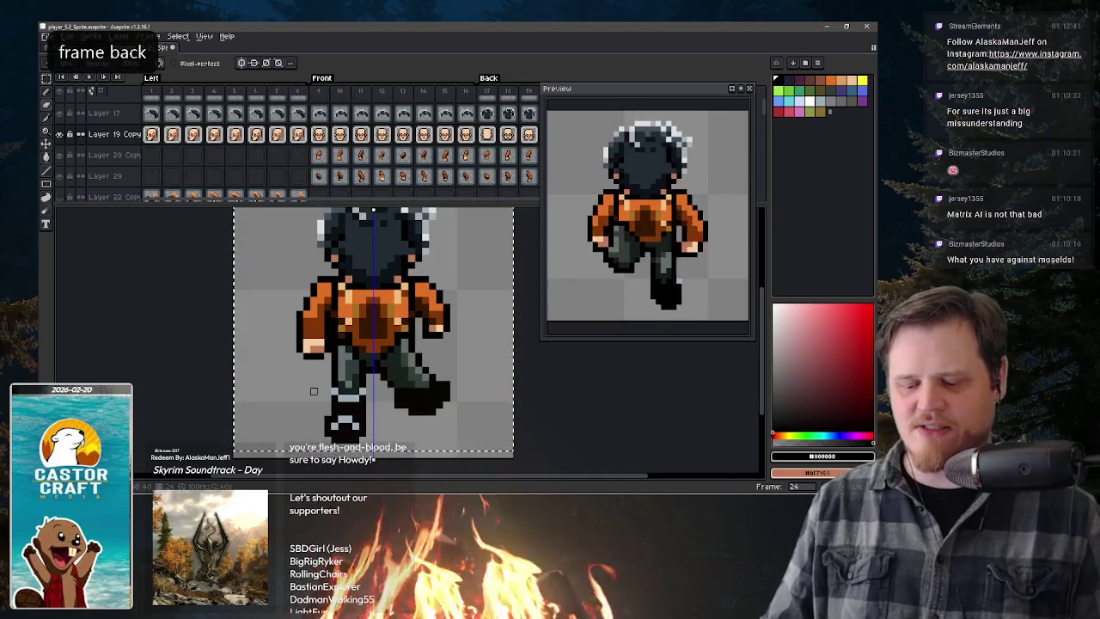
{"action": "key", "text": "ctrl"}
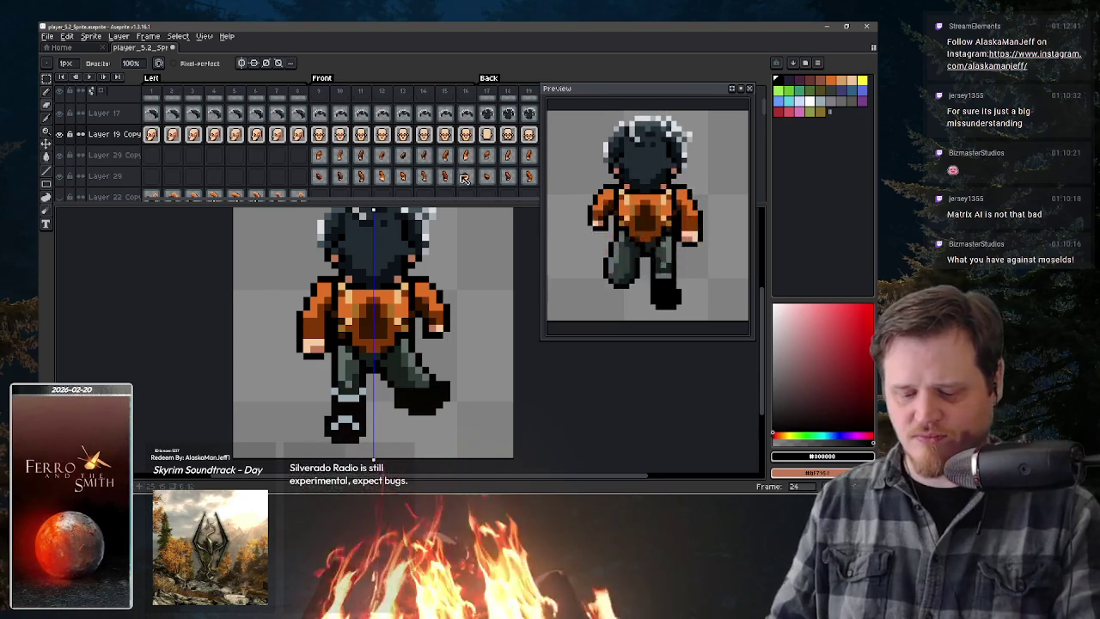
{"action": "scroll", "coordinate": [457, 179], "scroll_direction": "up", "scroll_amount": 1}
- Review the Layer 16 leg cels on back-view frames 17–20 in the timeline
{"action": "scroll", "coordinate": [456, 179], "scroll_direction": "down", "scroll_amount": 2}
{"action": "scroll", "coordinate": [430, 171], "scroll_direction": "down", "scroll_amount": 1}
{"action": "scroll", "coordinate": [404, 168], "scroll_direction": "down", "scroll_amount": 1}
{"action": "left_click_drag", "start_coordinate": [396, 166], "coordinate": [320, 185]}
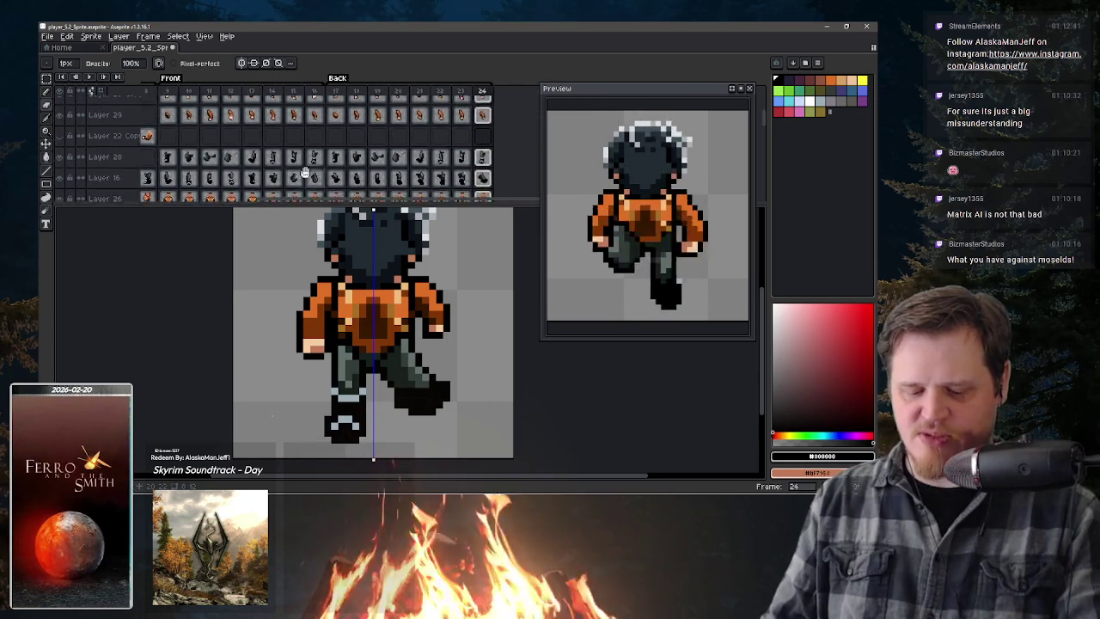
{"action": "left_click", "coordinate": [306, 185]}
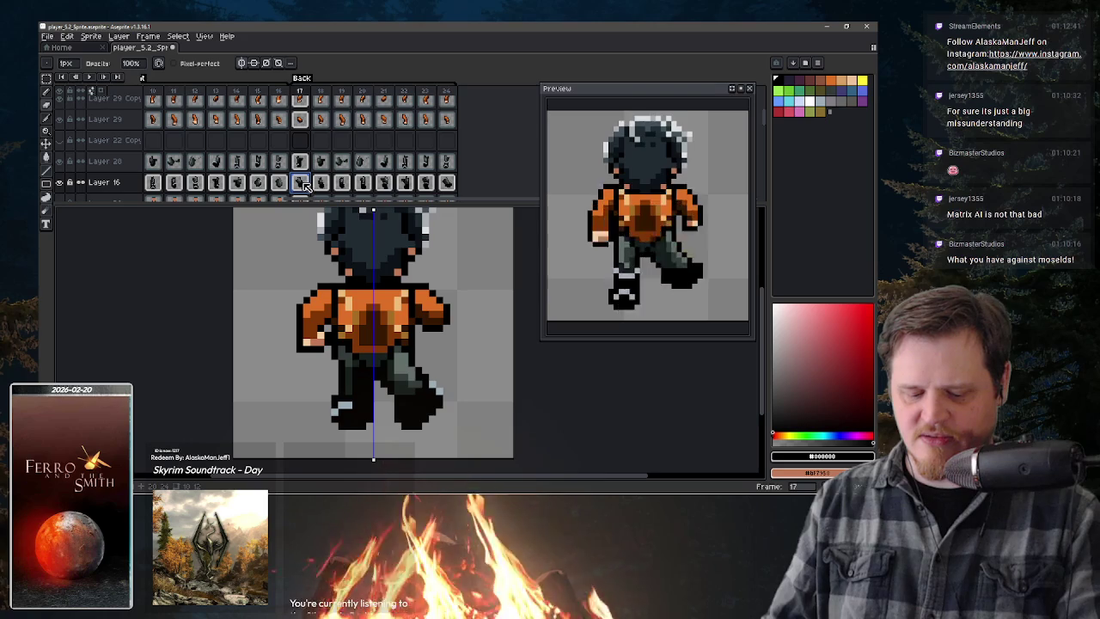
{"action": "left_click", "coordinate": [321, 182]}
{"action": "left_click", "coordinate": [362, 182]}
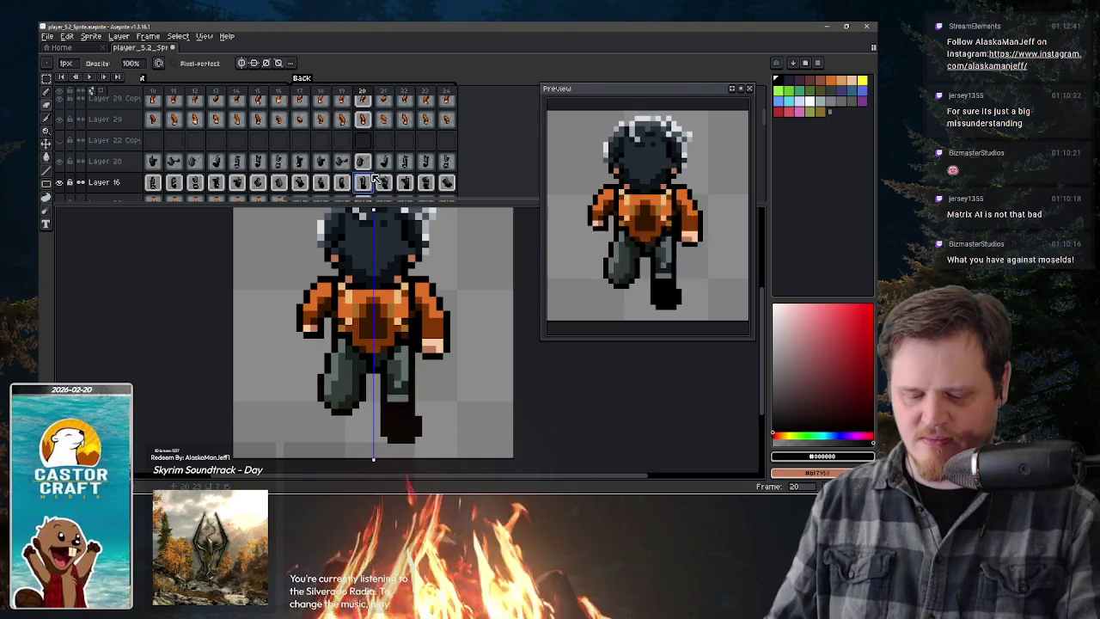
{"action": "left_click", "coordinate": [299, 182]}
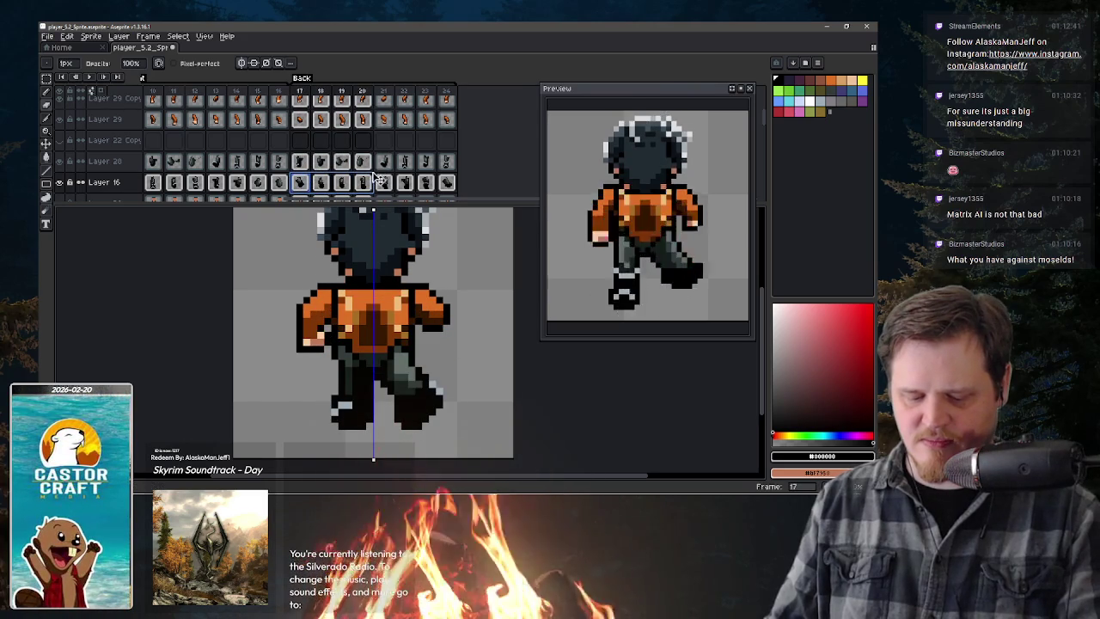
- Copy Layer 16 cels 17–20 and paste them starting at frame 21
{"action": "left_click_drag", "start_coordinate": [450, 157], "coordinate": [445, 179]}
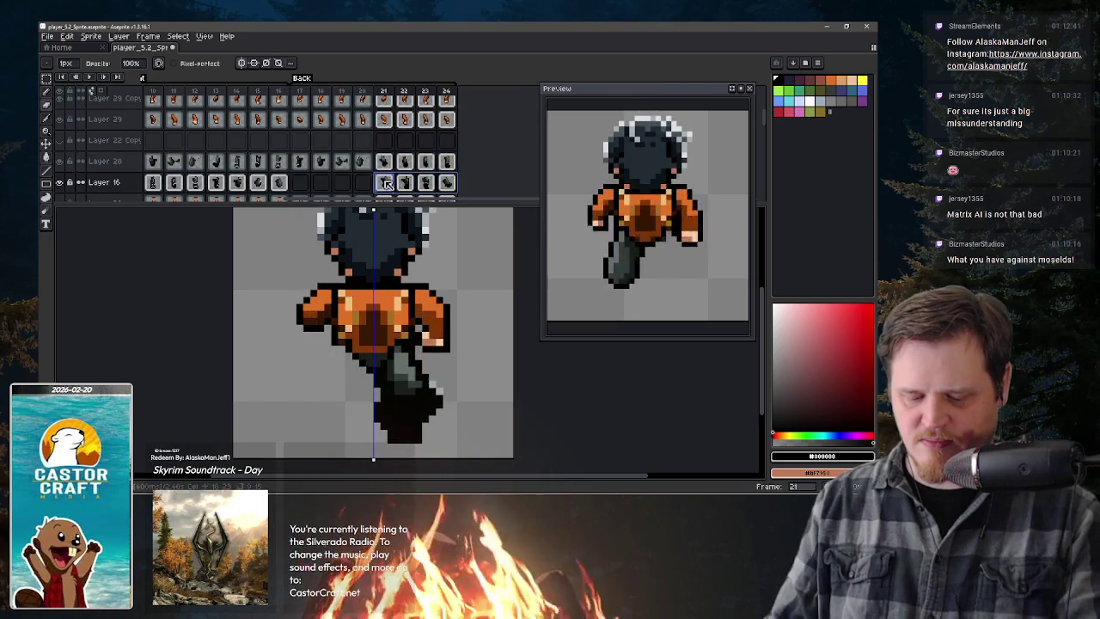
{"action": "key", "text": "ctrl+z"}
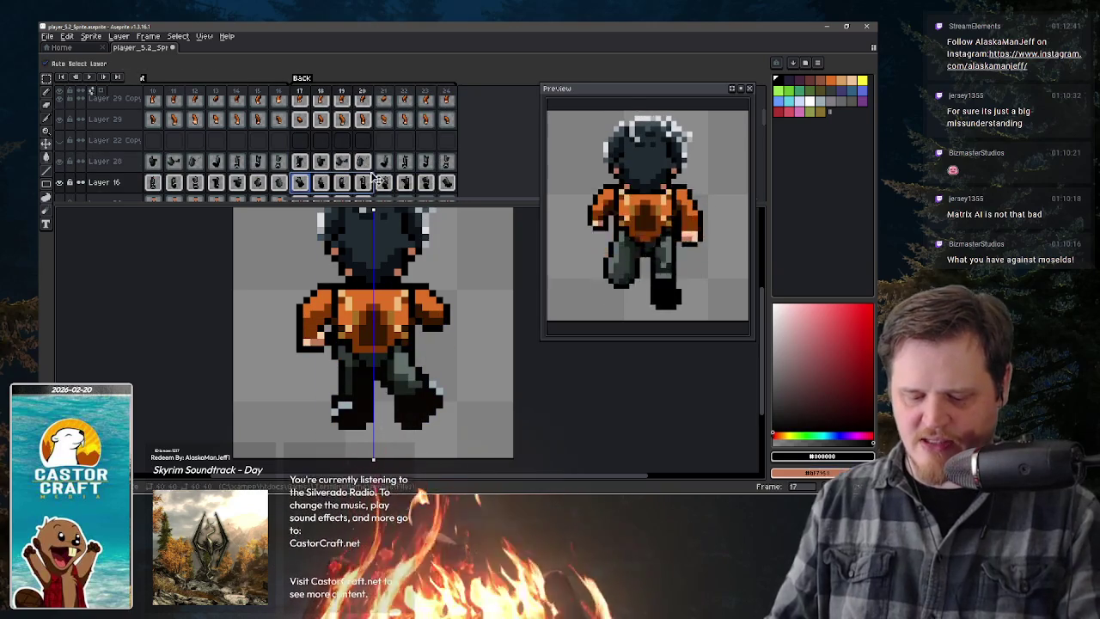
{"action": "key", "text": "ctrl+c"}
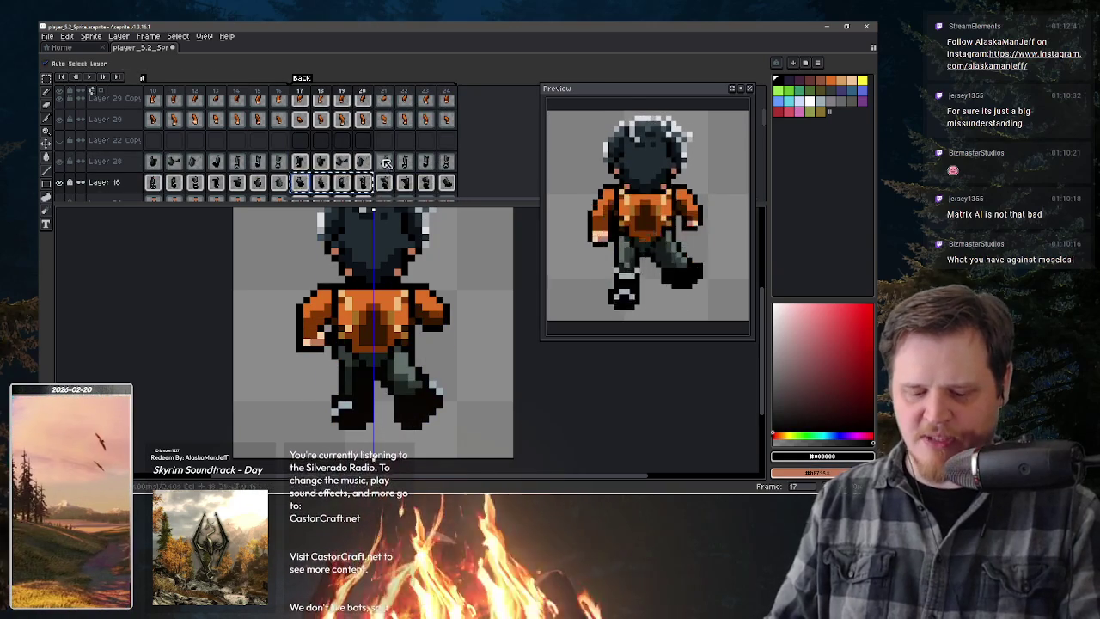
{"action": "left_click", "coordinate": [385, 182]}
{"action": "key", "text": "ctrl+v"}
{"action": "left_click", "coordinate": [449, 185]}
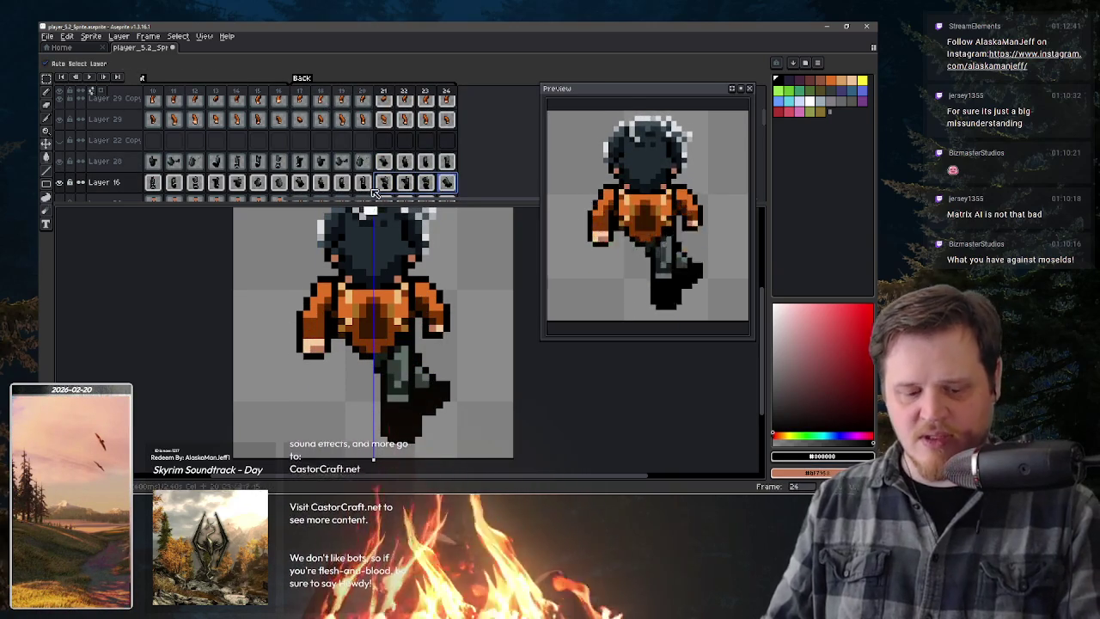
- Paste the Layer 28 frame 17 legs into frame 24 and commit them in place
{"action": "left_click", "coordinate": [300, 160]}
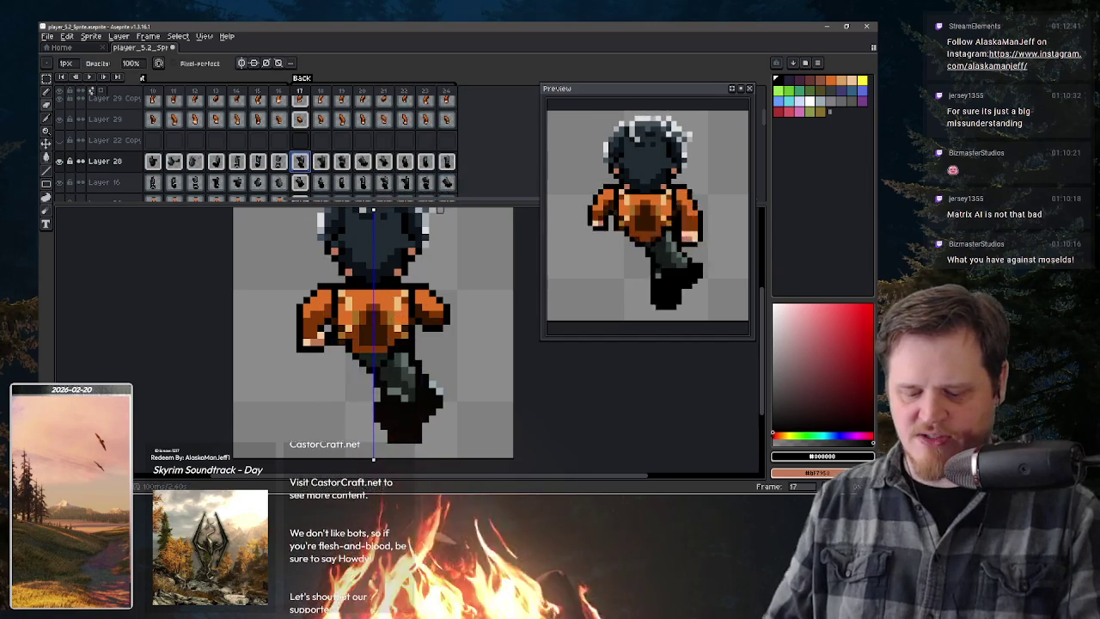
{"action": "key", "text": "ctrl+v"}
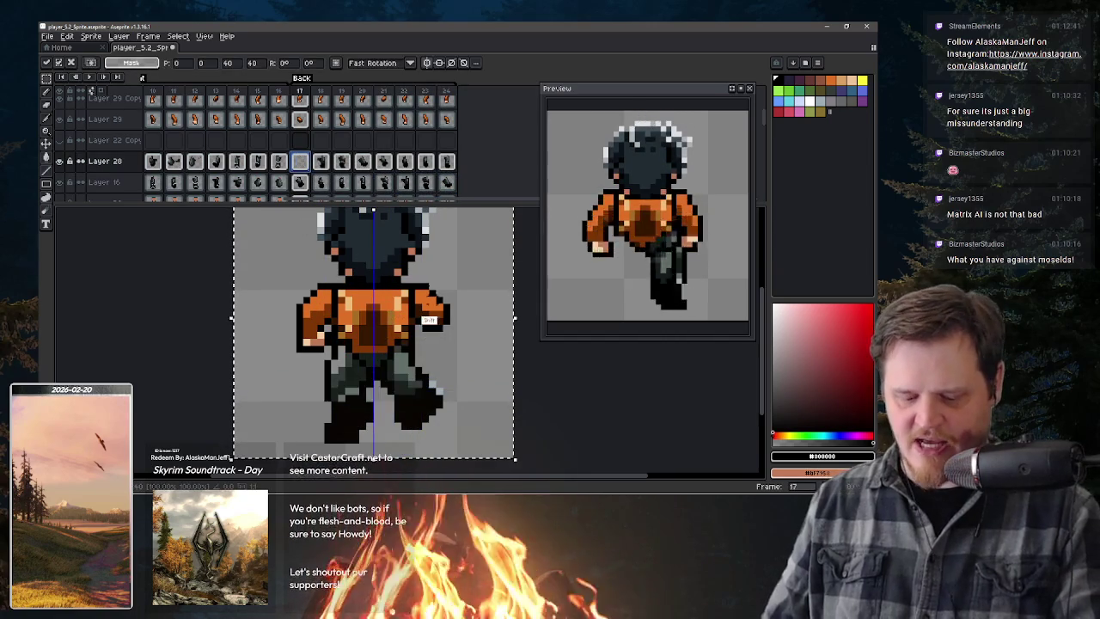
{"action": "left_click", "coordinate": [321, 161]}
{"action": "left_click", "coordinate": [341, 162]}
{"action": "left_click", "coordinate": [383, 161]}
{"action": "left_click", "coordinate": [404, 162]}
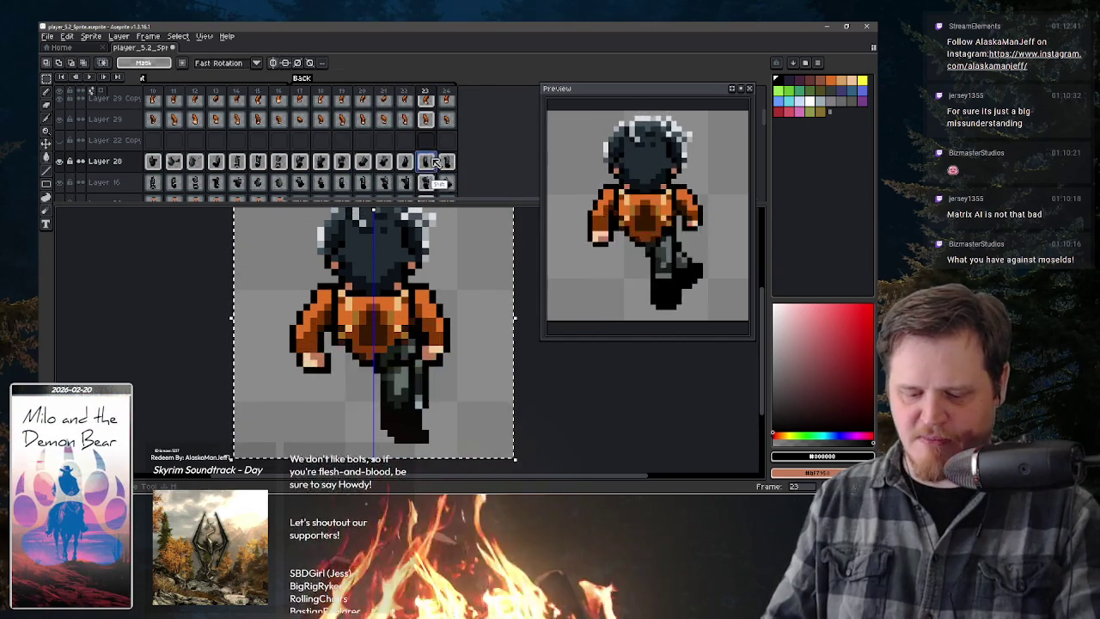
{"action": "left_click", "coordinate": [446, 162]}
{"action": "key", "text": "ctrl+v"}
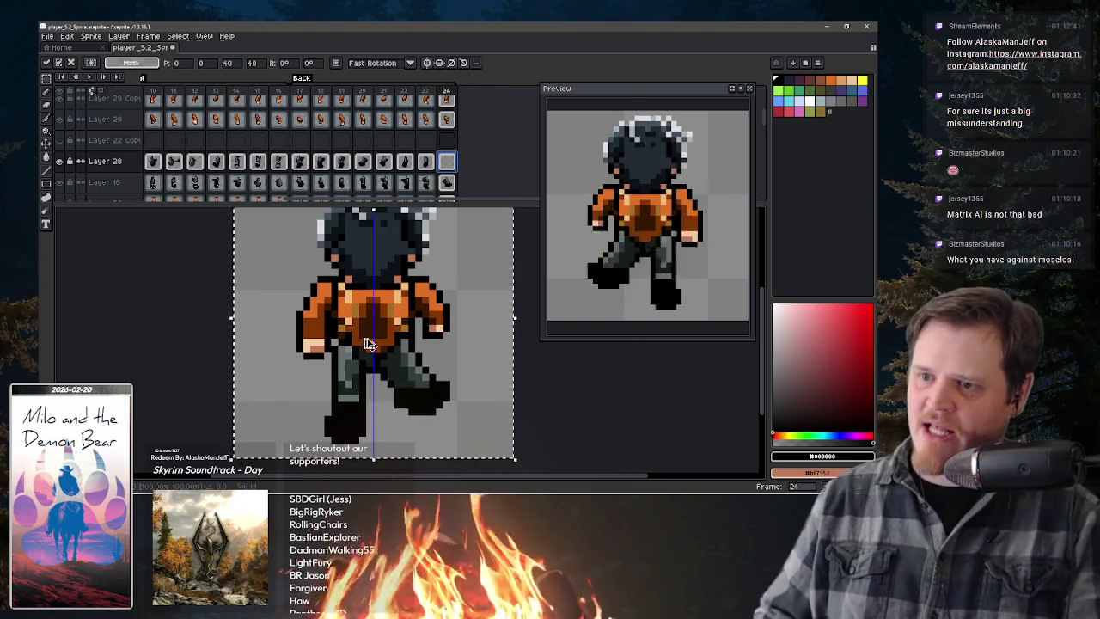
{"action": "key", "text": "Return"}
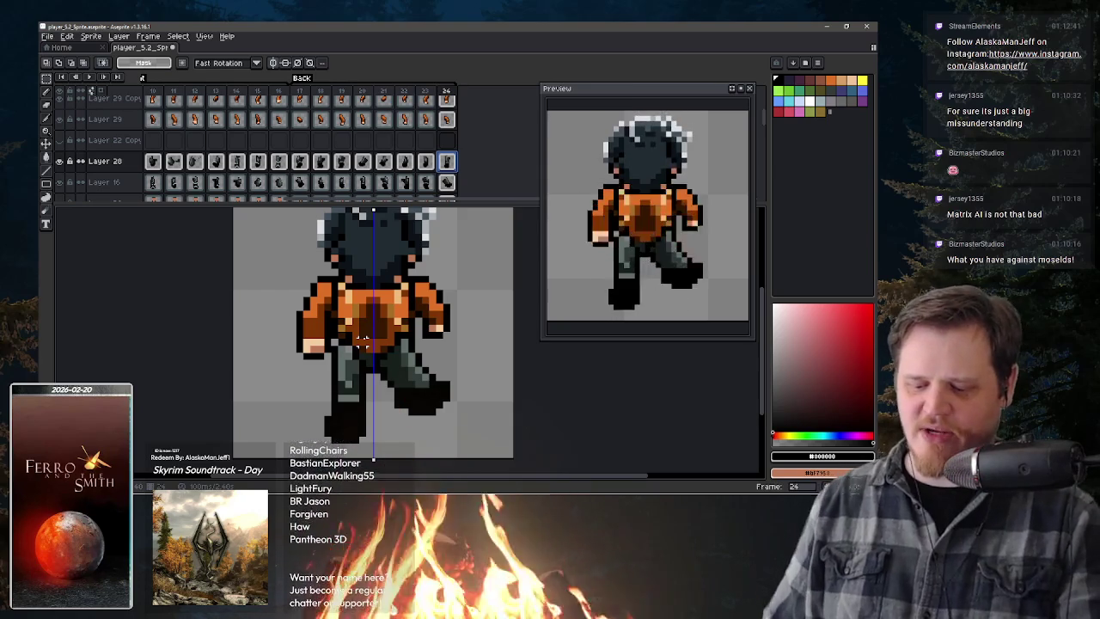
- Zoom the Preview out and recentre it so the whole back-view frame 24 sprite fits
{"action": "scroll", "coordinate": [666, 248], "scroll_direction": "down", "scroll_amount": 1}
{"action": "scroll", "coordinate": [667, 266], "scroll_direction": "down", "scroll_amount": 1}
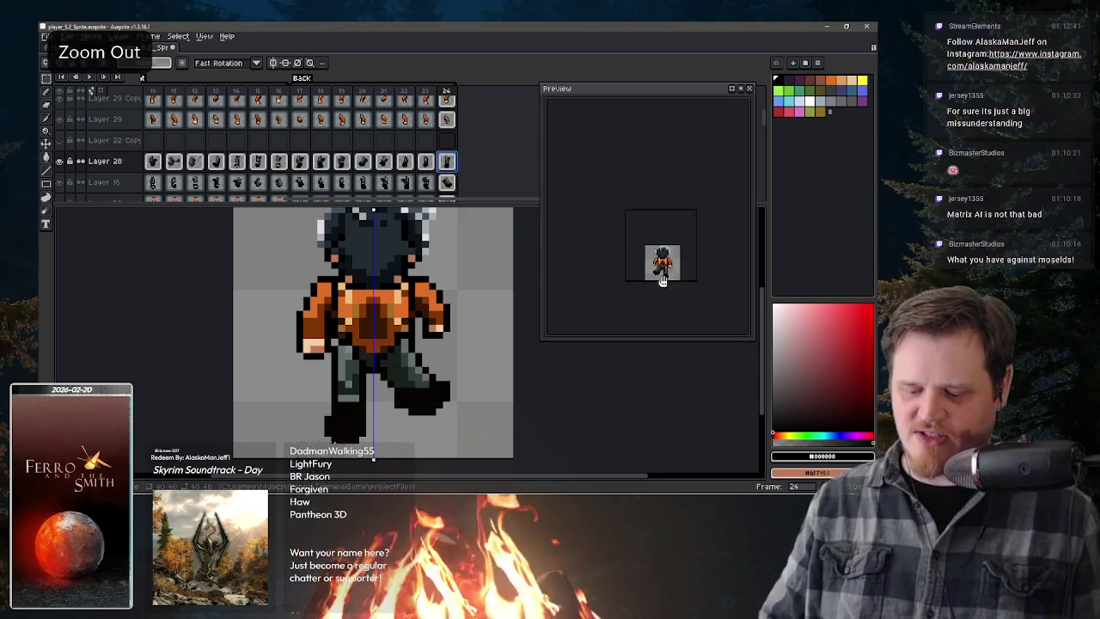
{"action": "scroll", "coordinate": [628, 377], "scroll_direction": "up", "scroll_amount": 1}
{"action": "scroll", "coordinate": [628, 376], "scroll_direction": "up", "scroll_amount": 1}
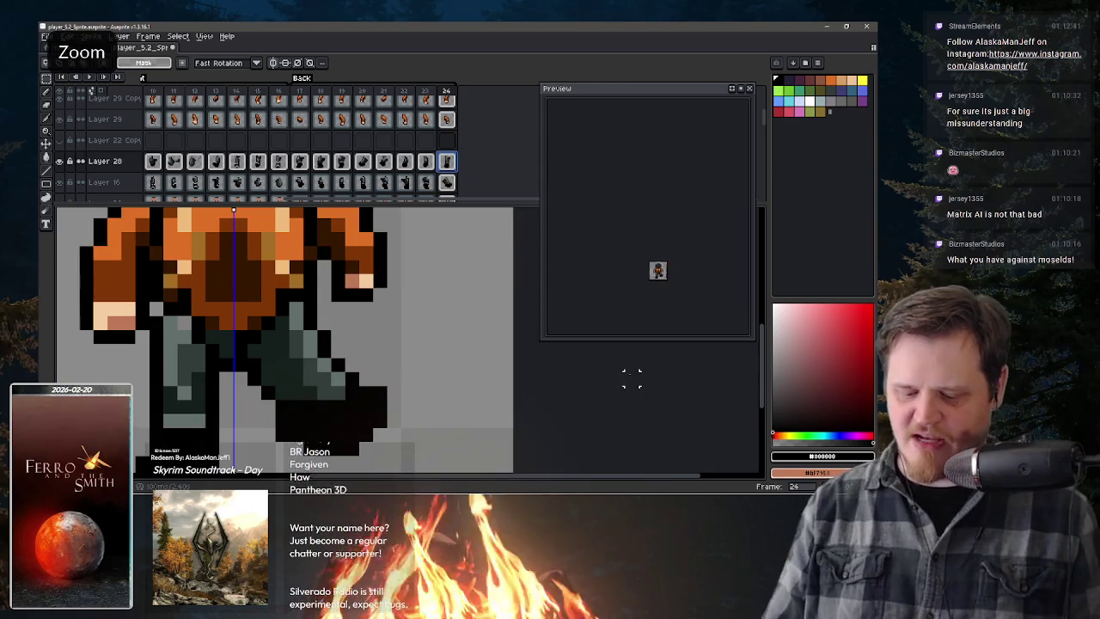
{"action": "scroll", "coordinate": [628, 377], "scroll_direction": "down", "scroll_amount": 2}
{"action": "scroll", "coordinate": [657, 271], "scroll_direction": "up", "scroll_amount": 3}
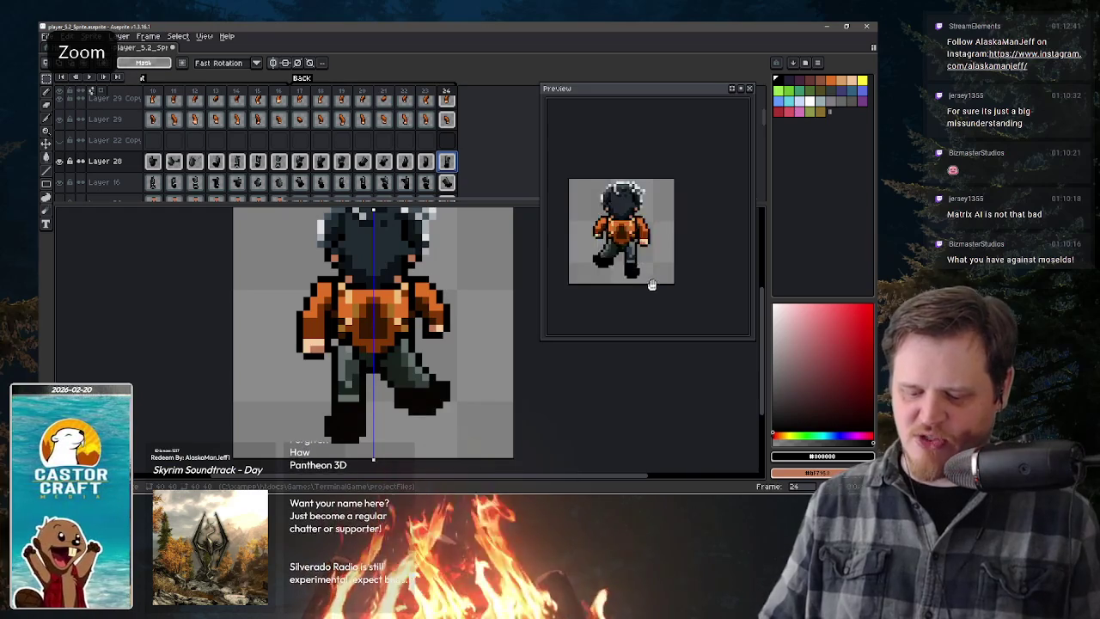
{"action": "left_click_drag", "start_coordinate": [649, 285], "coordinate": [684, 277]}
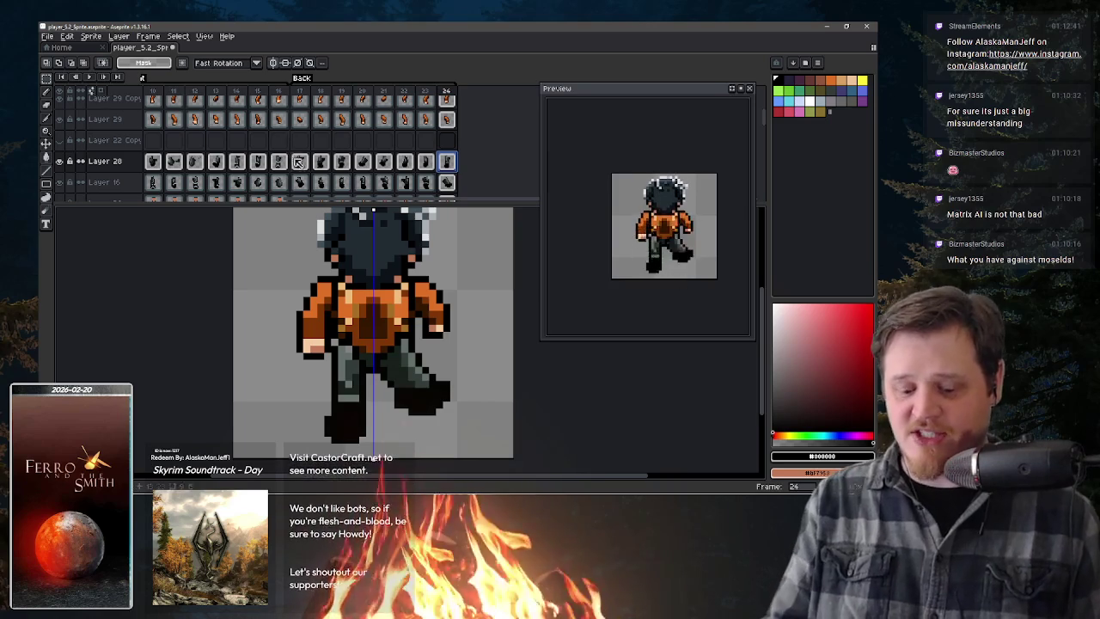
- Go to front-view frame 12 on Layer 29 and zoom the Preview in
{"action": "scroll", "coordinate": [361, 129], "scroll_direction": "left", "scroll_amount": 5}
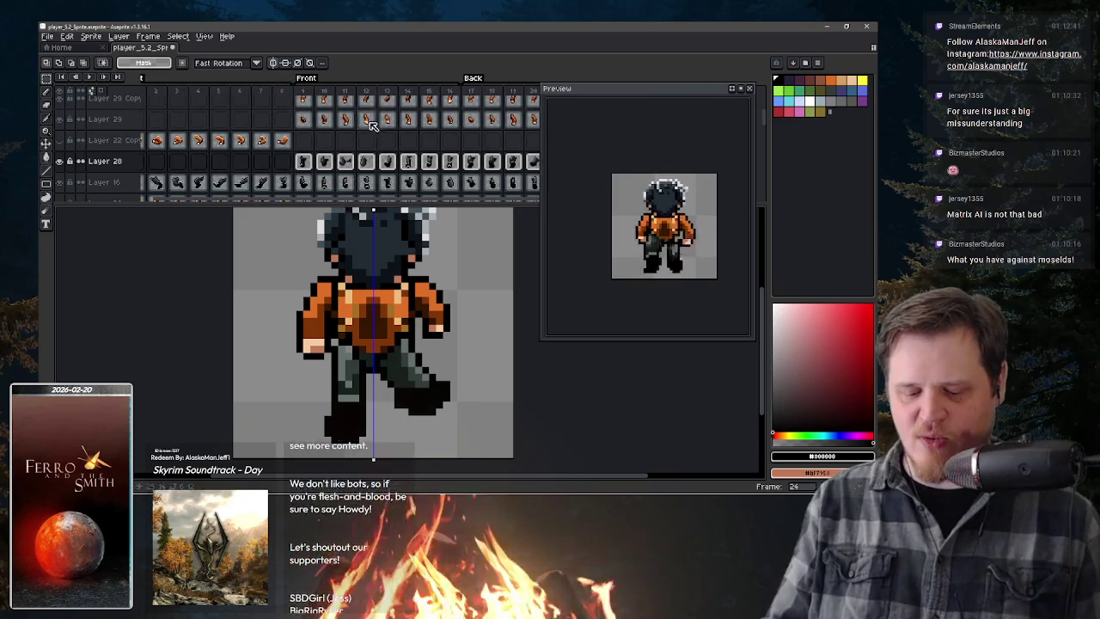
{"action": "left_click", "coordinate": [365, 119]}
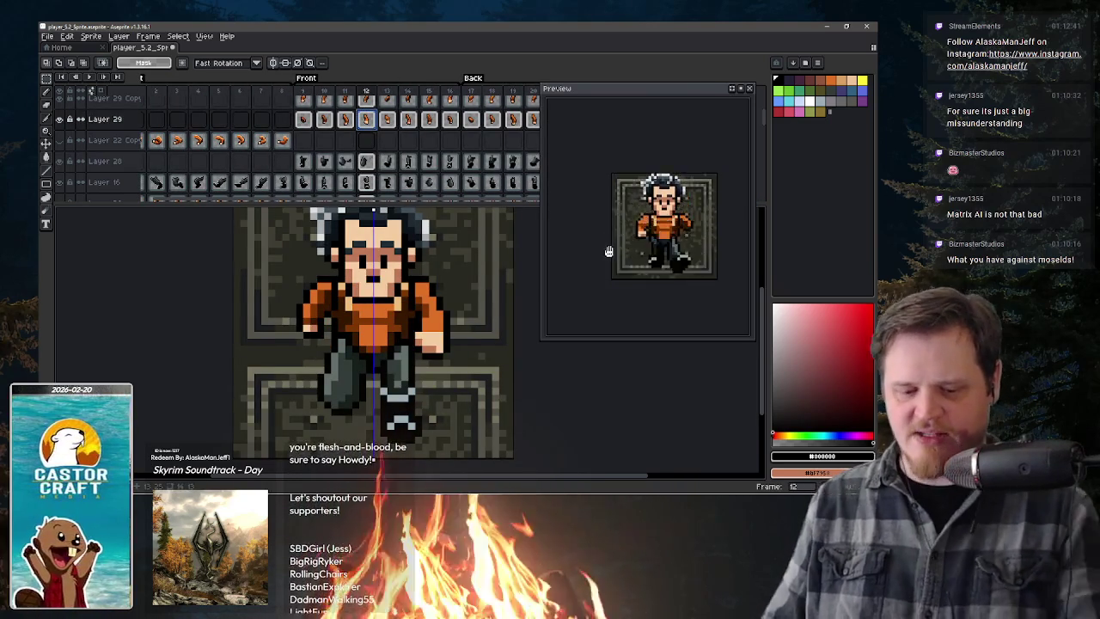
{"action": "scroll", "coordinate": [608, 250], "scroll_direction": "up", "scroll_amount": 1}
{"action": "scroll", "coordinate": [608, 250], "scroll_direction": "up", "scroll_amount": 1}
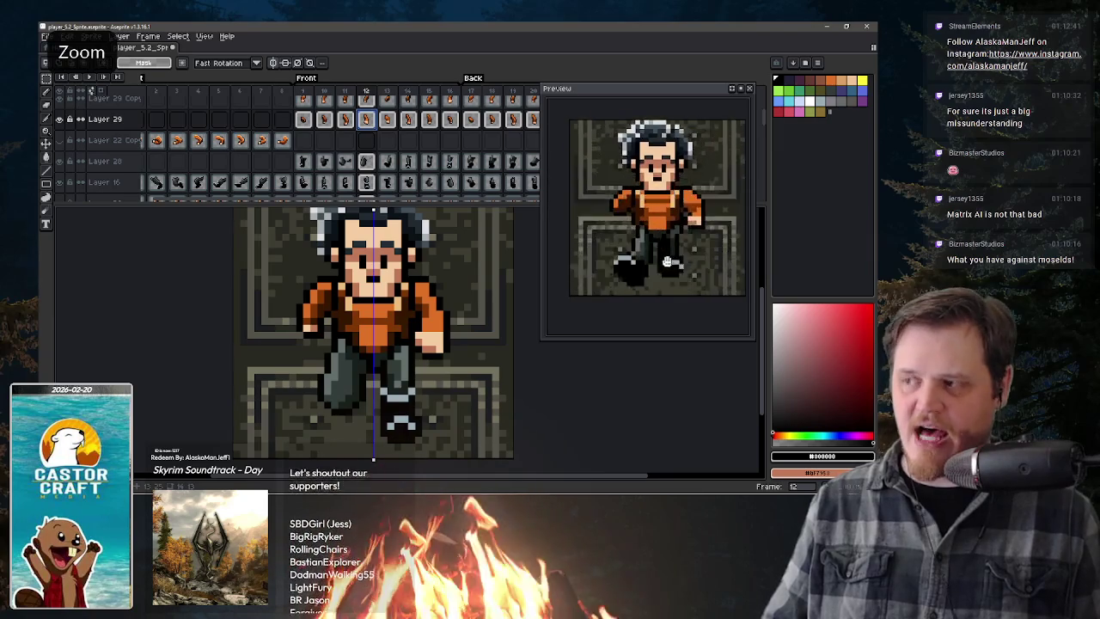
- Select side-view frame 4 on Layer 22 Copy and make that layer visible again
{"action": "key", "text": "space"}
{"action": "left_click", "coordinate": [198, 140]}
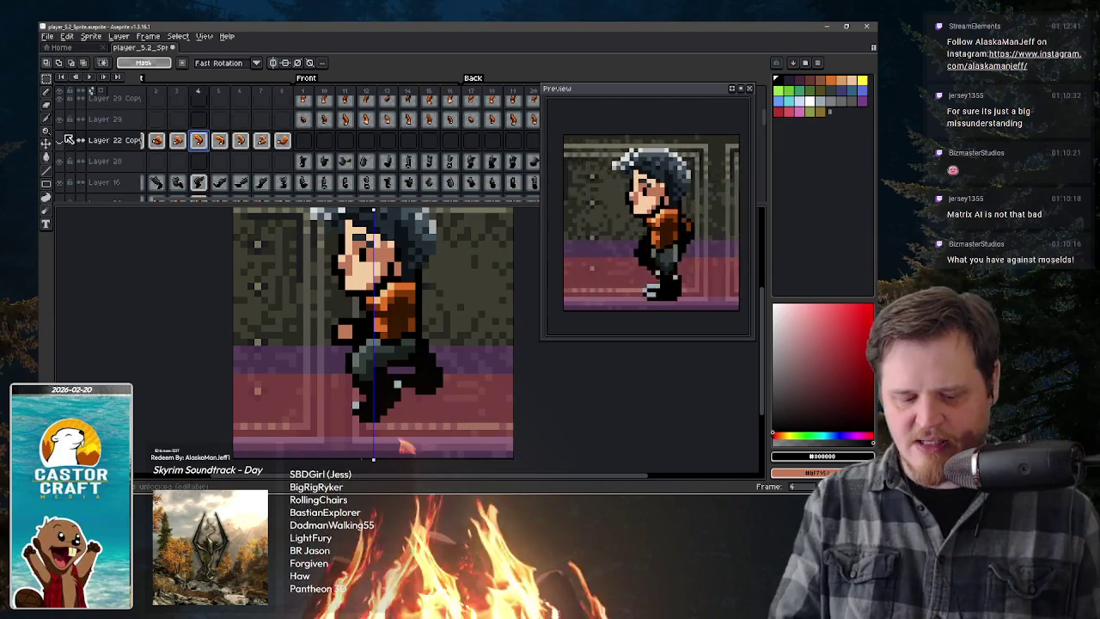
{"action": "left_click", "coordinate": [60, 140]}
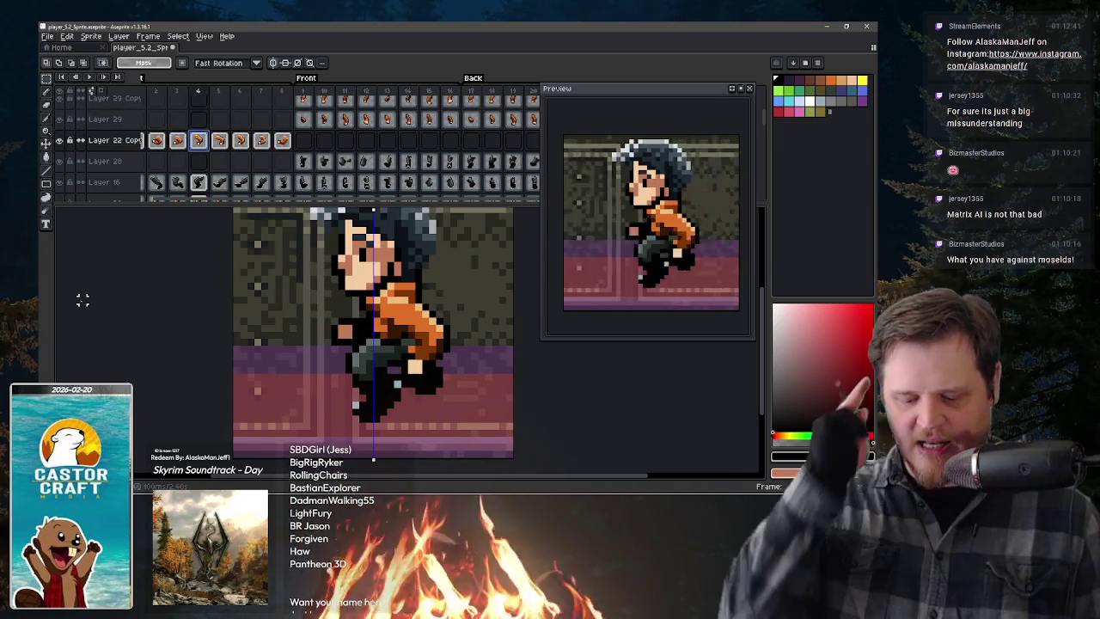